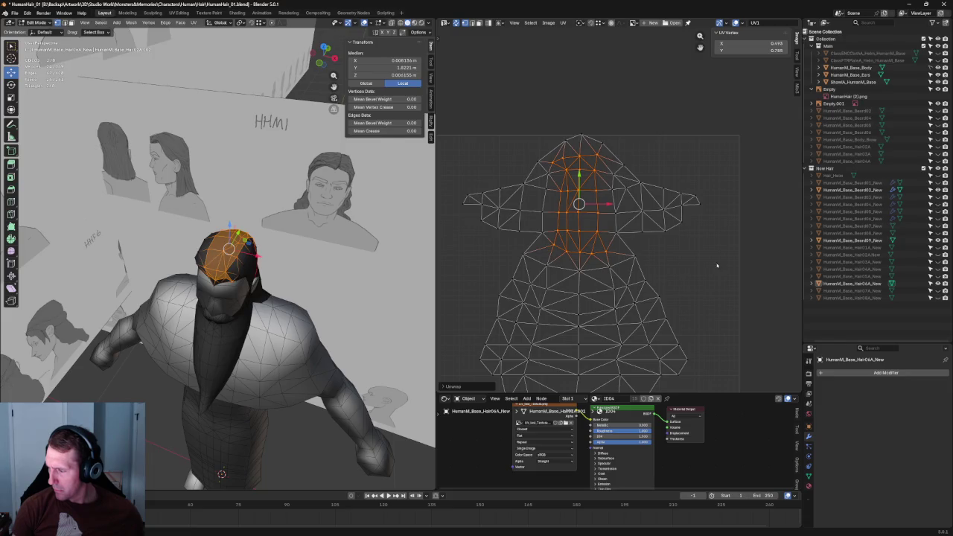
Step: Clear the UV selection, then nudge the top-of-head hair vertex along Y
left_click_drag(538, 152, 592, 272)
right_click(569, 213)
key("alt+a")
scroll(253, 289, "up", 2)
mouse_move(253, 288)
middle_mouse_down()
mouse_move(276, 208)
mouse_move(276, 217)
middle_mouse_up()
scroll(270, 244, "up", 3)
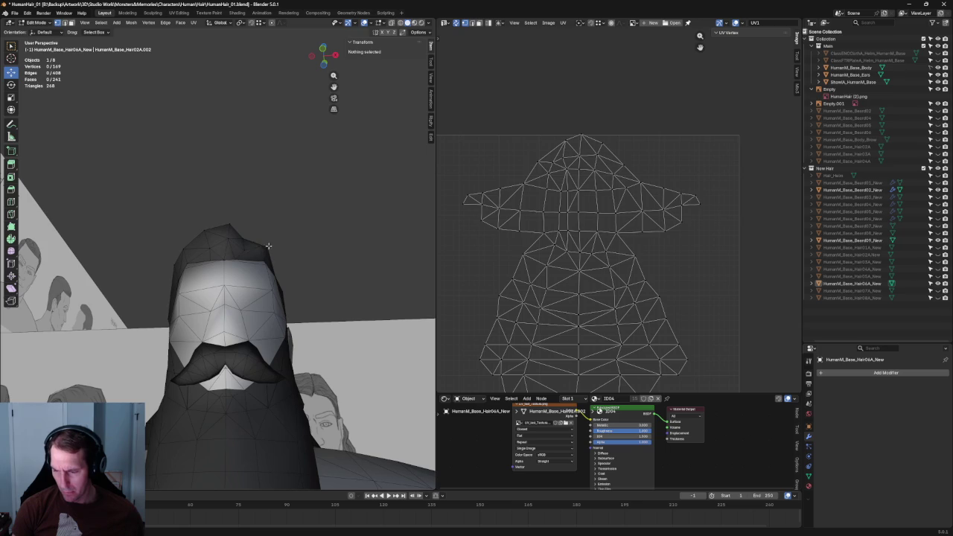
left_click(267, 247)
key("g")
key("y")
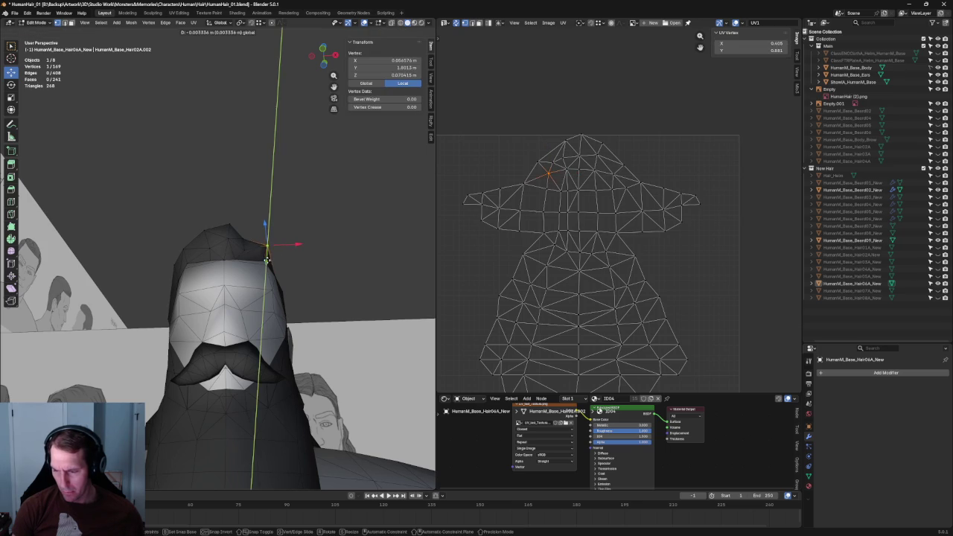
left_click(313, 255)
key("alt+a")
Step: Select front hairline vertices and apply an operation from the vertex context menu
mouse_move(313, 255)
middle_mouse_down()
mouse_move(305, 294)
mouse_move(278, 283)
mouse_move(226, 287)
middle_mouse_up()
scroll(226, 287, "up", 4)
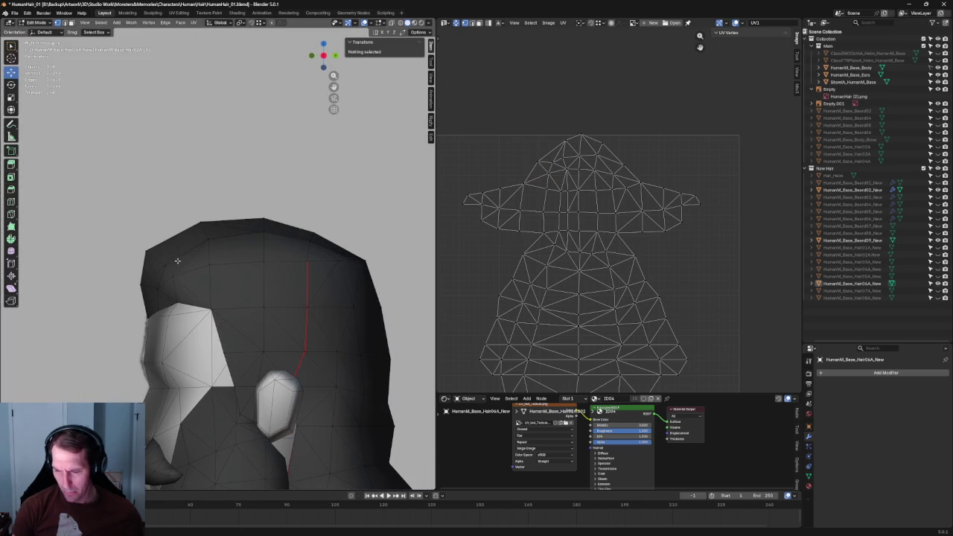
left_click(172, 270)
left_click(227, 260)
left_click(209, 263)
scroll(231, 281, "down", 2)
mouse_move(212, 264)
middle_mouse_down()
mouse_move(231, 282)
mouse_move(357, 206)
middle_mouse_up()
scroll(230, 281, "up", 2)
left_click(260, 297, "shift")
right_click(256, 295)
left_click(243, 293)
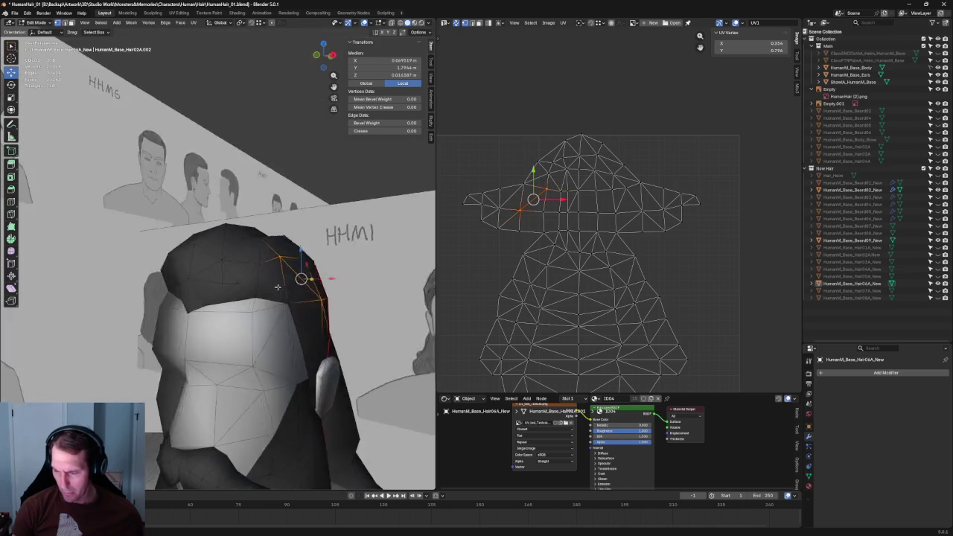
Step: From an angled side view, move two front-edge hairline vertices vertically along Z
key("KP_1")
left_click(287, 271)
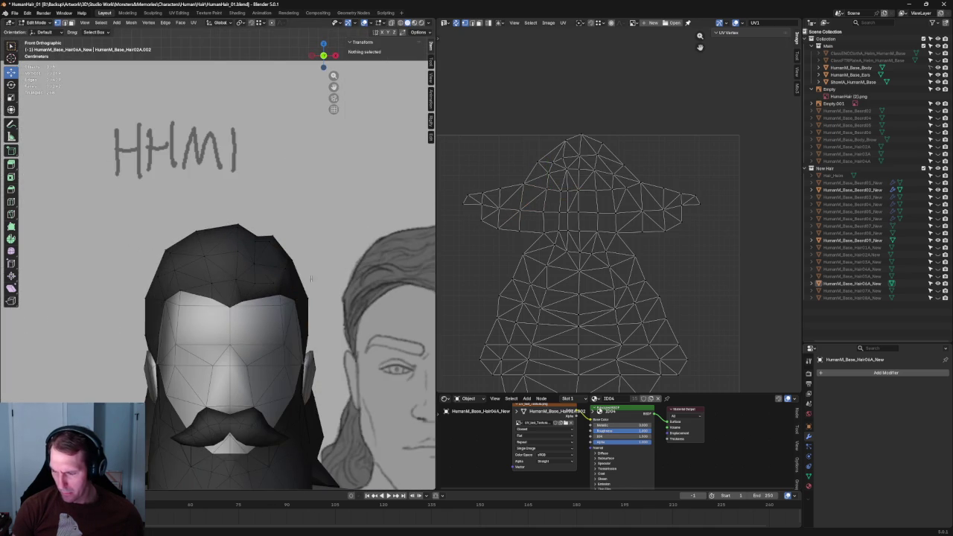
scroll(328, 276, "up", 2)
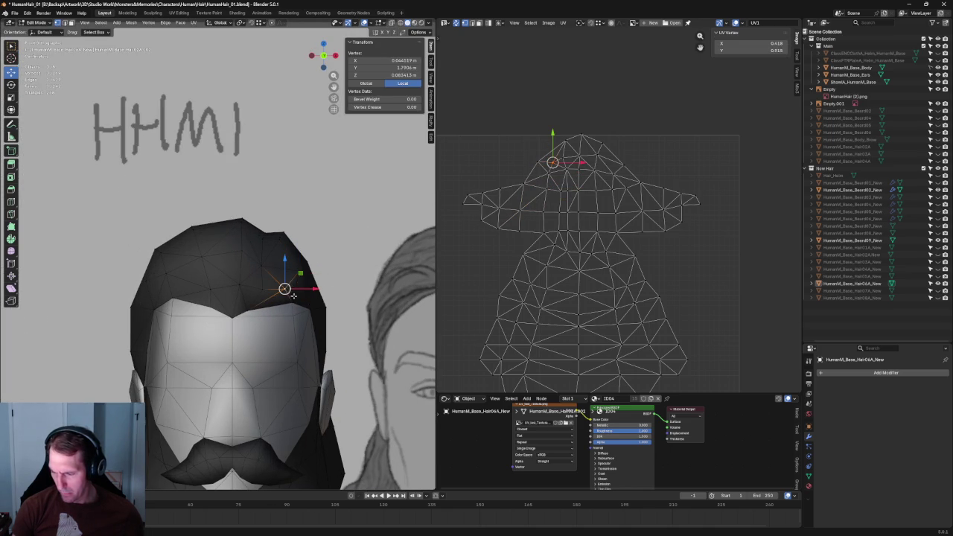
scroll(295, 297, "down", 1)
scroll(274, 264, "down", 1)
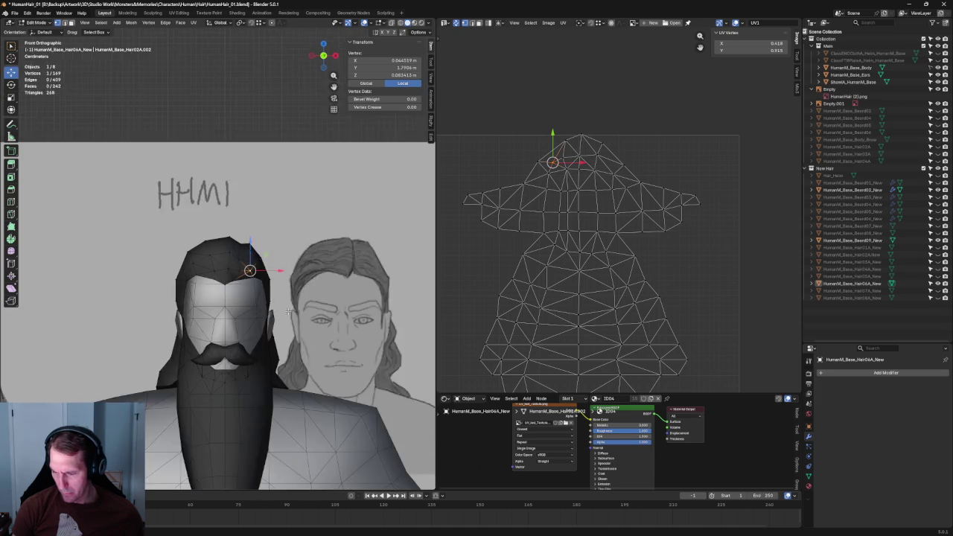
middle_click_drag(275, 264, 185, 279)
scroll(185, 279, "up", 4)
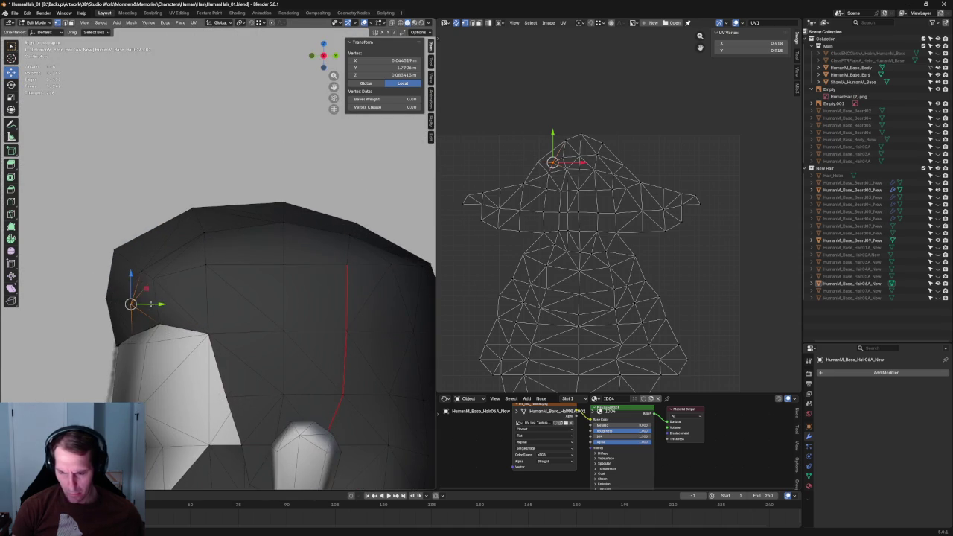
left_click(107, 297)
key("g")
key("z")
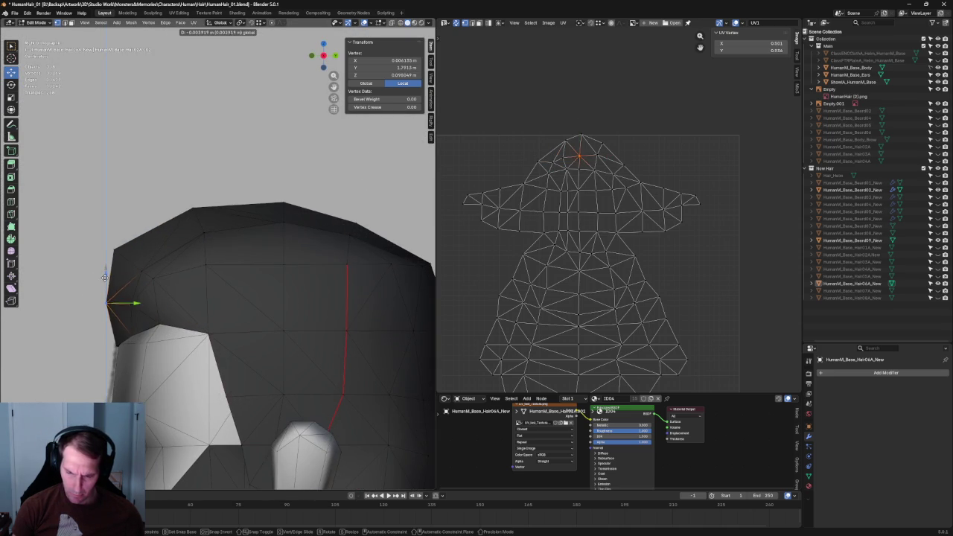
left_click(104, 281)
left_click(128, 294)
key("g")
key("z")
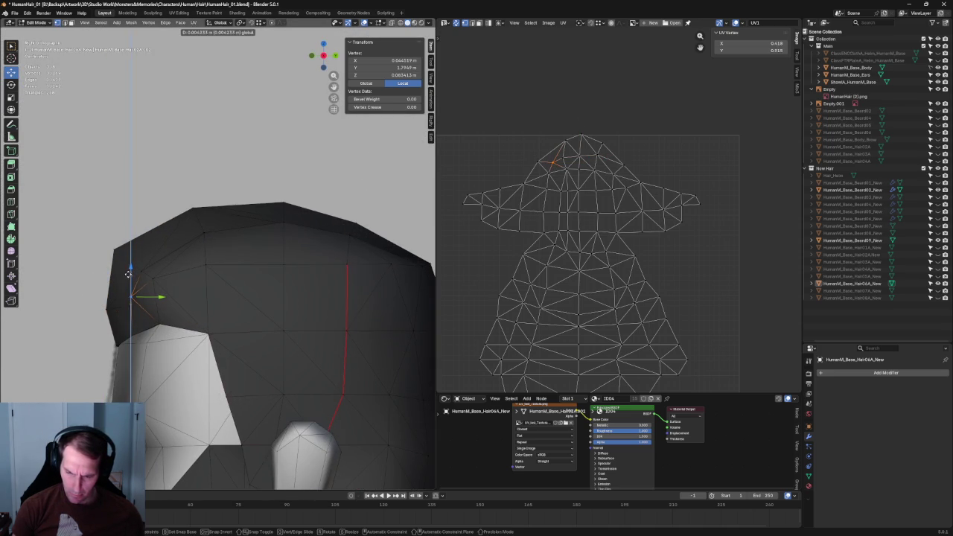
left_click(128, 275)
Step: Check the hairline against the reference in X-ray, then adjust two more vertices along Z
key("alt+z")
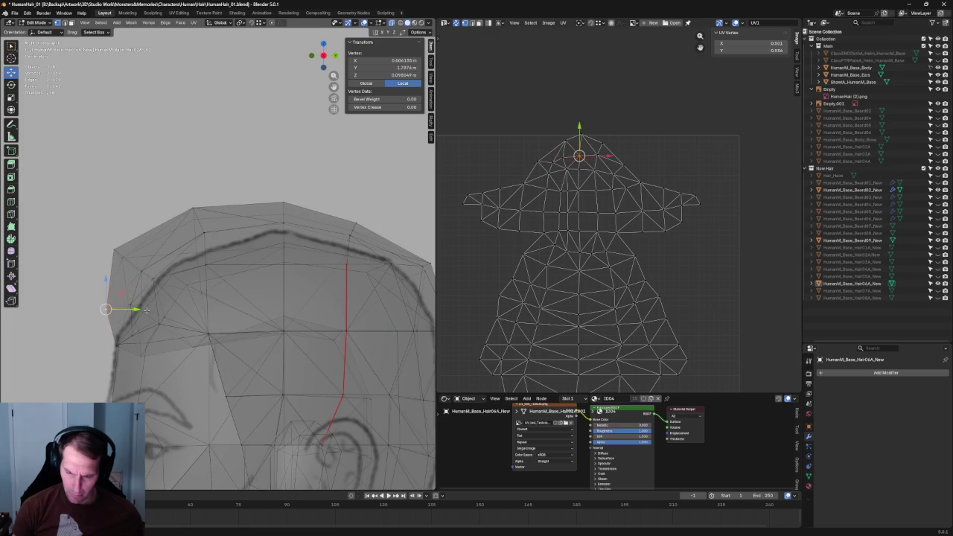
key("alt+z")
key("g")
key("z")
left_click(134, 294)
left_click(130, 301)
key("g")
key("z")
left_click(131, 290)
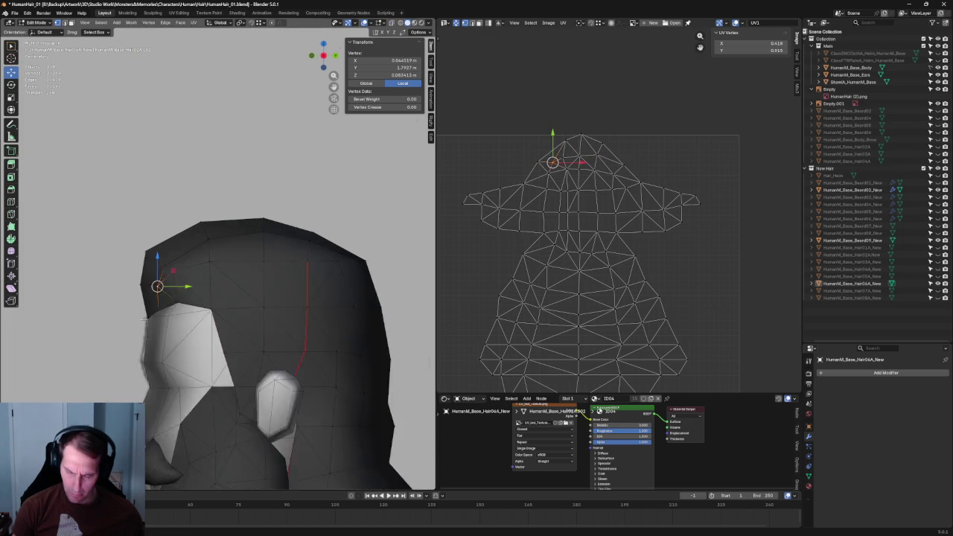
Step: Shift three front hairline vertices, including the top one, sideways along X
middle_click_drag(130, 291, 274, 289)
left_click_drag(269, 271, 275, 281)
key("g")
key("x")
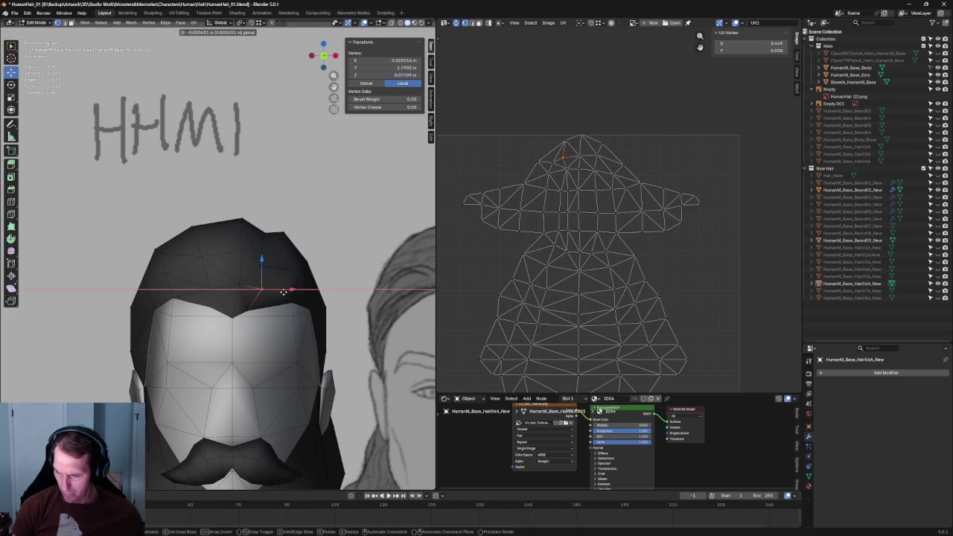
left_click(281, 291)
left_click(276, 265)
key("g")
key("x")
left_click(277, 265)
left_click(280, 241)
key("g")
key("x")
left_click(282, 240)
Step: Raise one more hairline vertex slightly along Z
scroll(276, 266, "down", 5)
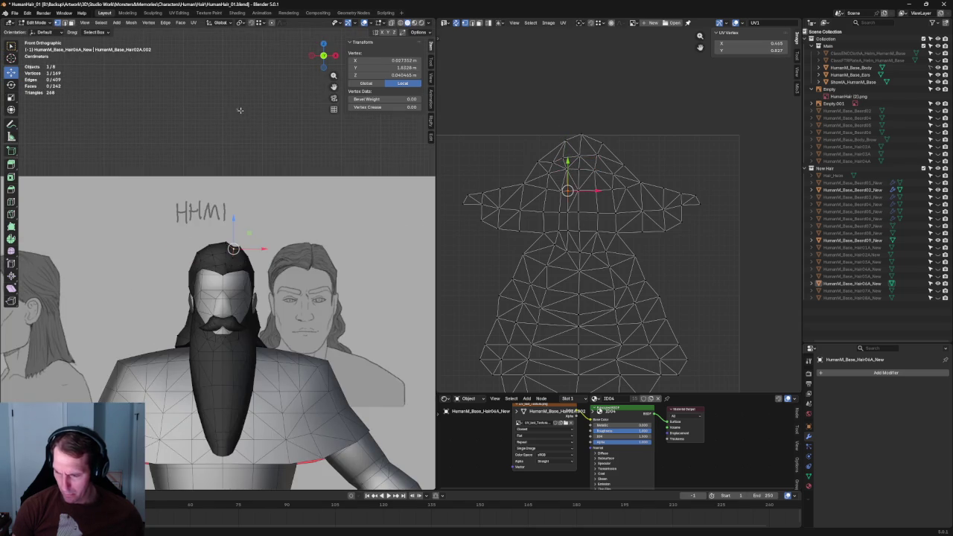
scroll(246, 253, "up", 3)
scroll(249, 269, "up", 2)
left_click(248, 271)
scroll(249, 270, "down", 3)
scroll(251, 270, "up", 3)
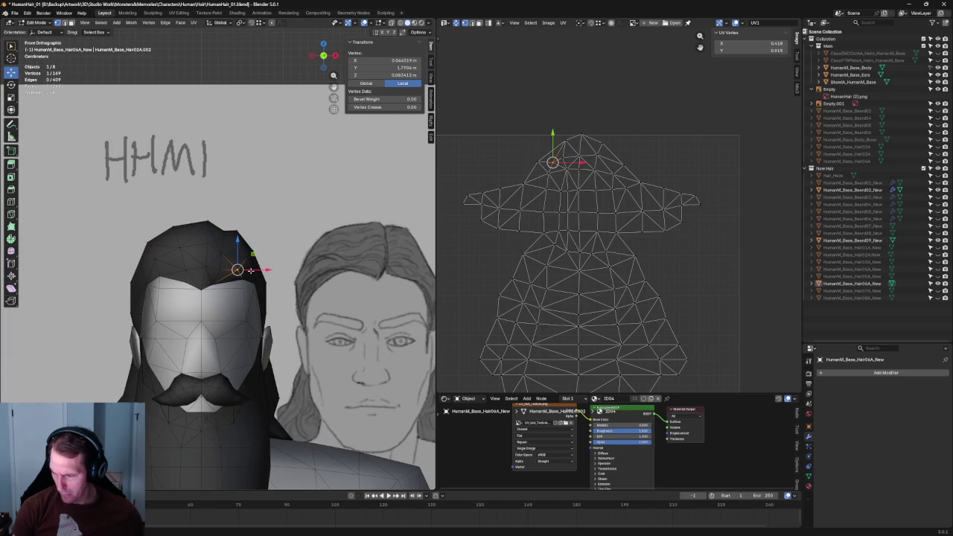
key("g")
key("z")
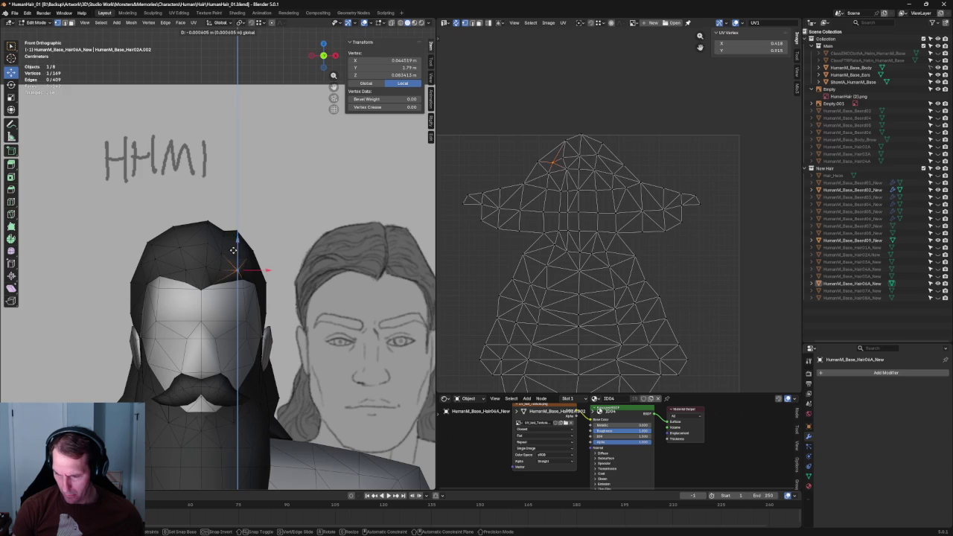
left_click(233, 250)
Step: In the right side view, slide a side hairline vertex along Y
middle_click_drag(233, 250, 245, 257)
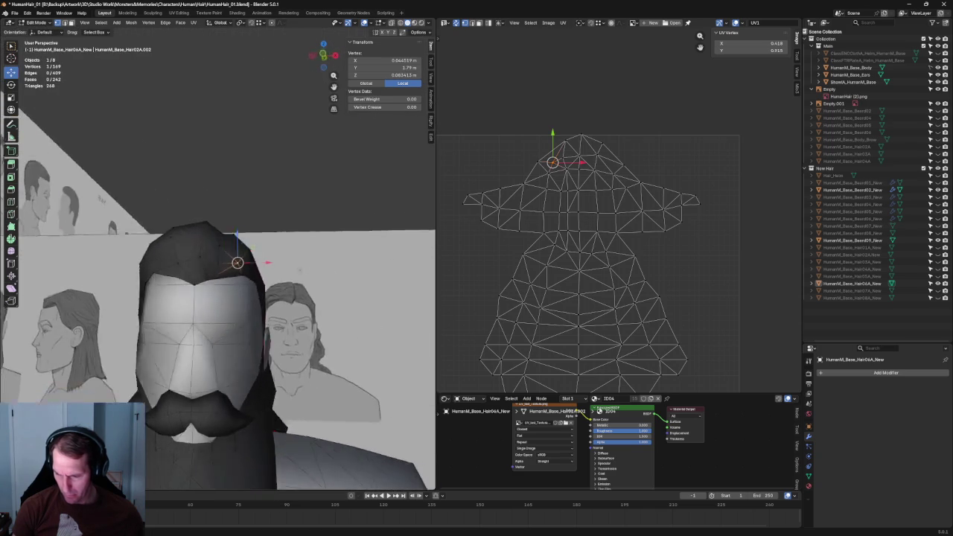
key("KP_1")
scroll(253, 246, "down", 3)
scroll(257, 235, "down", 2)
left_click(262, 225)
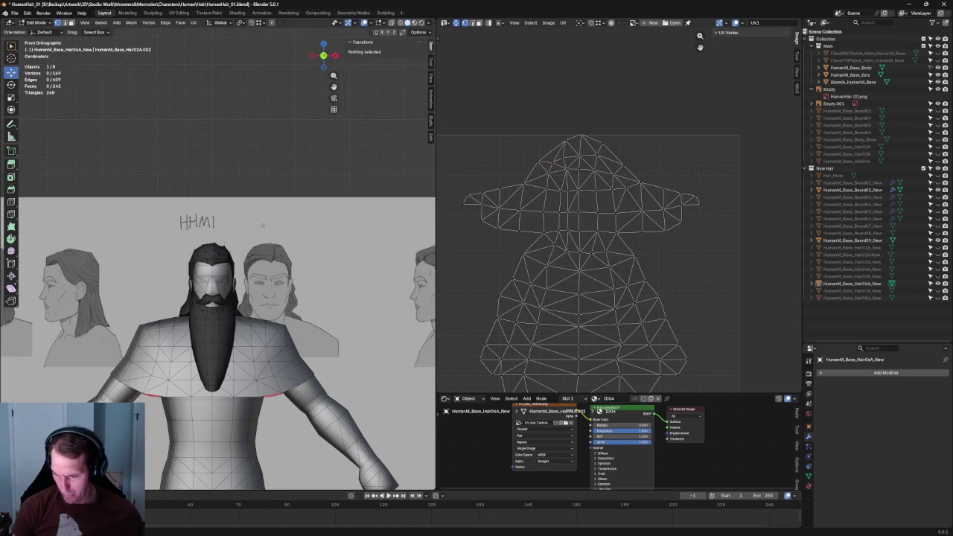
scroll(301, 330, "up", 3)
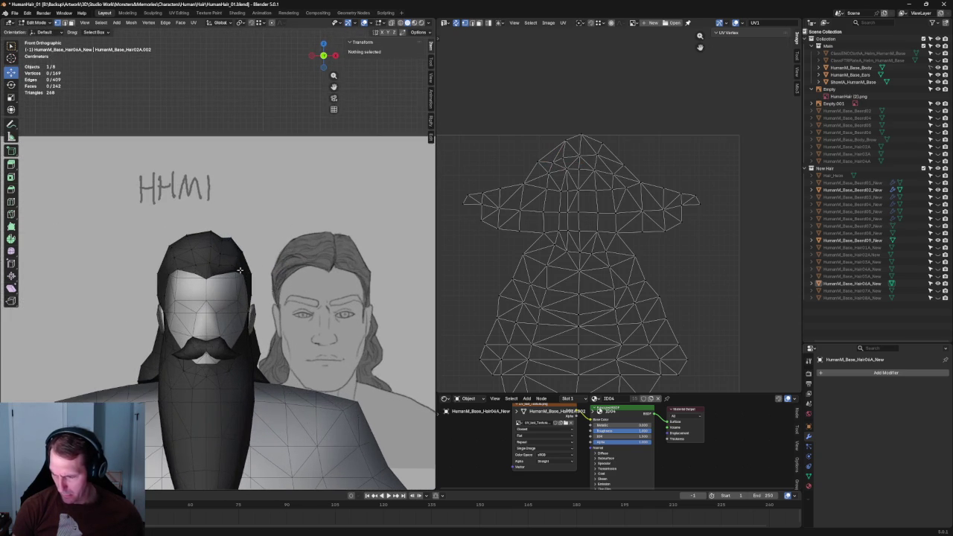
key("KP_3")
scroll(198, 273, "up", 4)
left_click(159, 280)
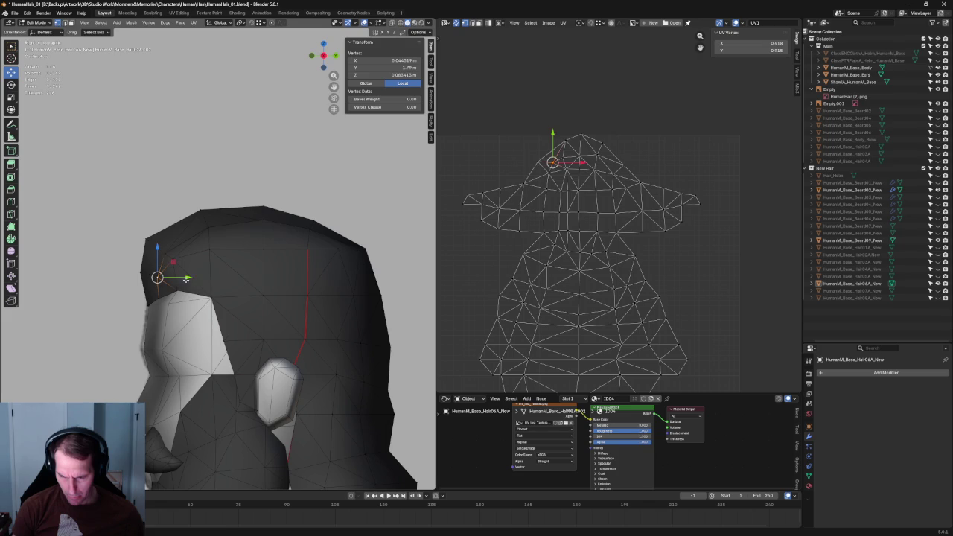
key("g")
key("y")
left_click(189, 279)
Step: Slide a second side hairline vertex along Y and clear the selection
left_click(179, 259)
key("g")
key("y")
left_click(199, 261)
left_click(228, 234)
left_click(208, 246)
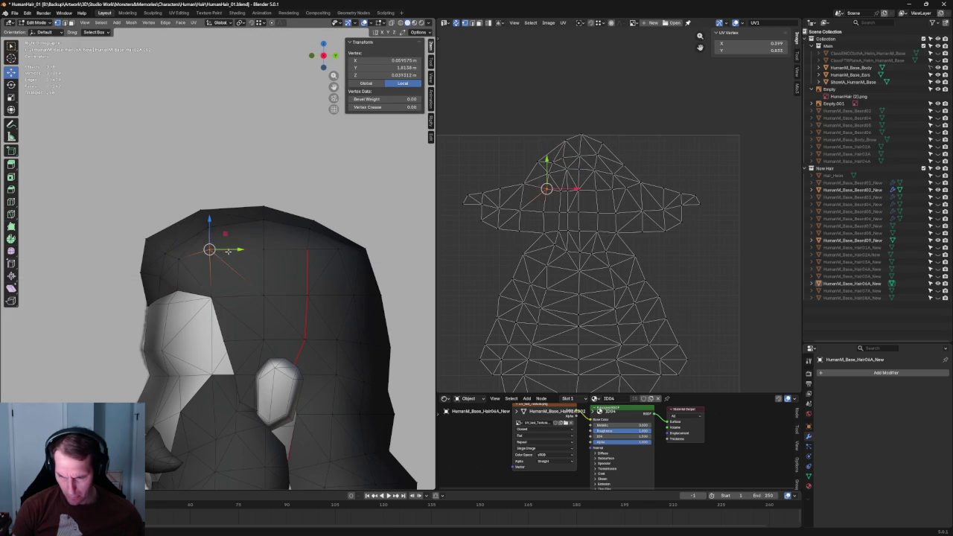
scroll(243, 228, "down", 4)
left_click(243, 229)
scroll(243, 229, "down", 5)
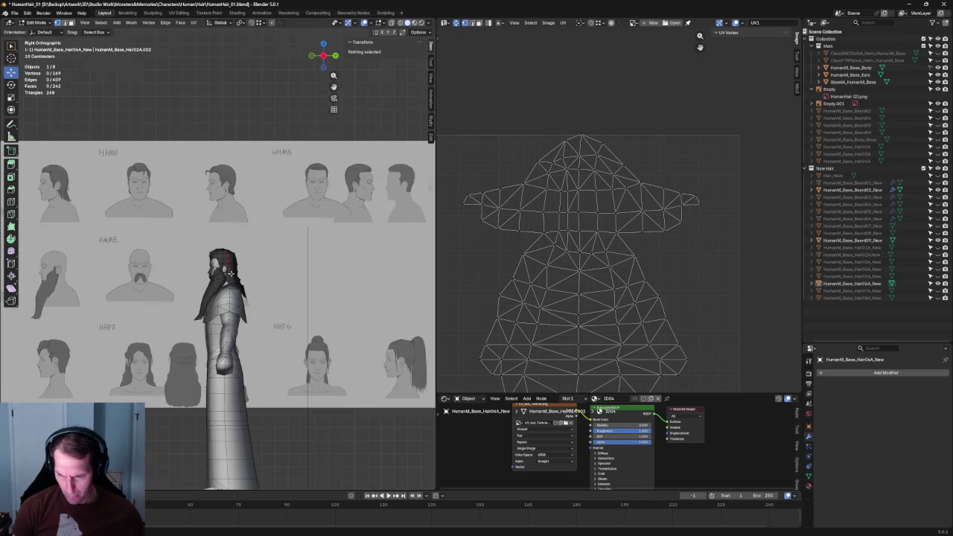
Step: Box-select the top hair UV vertices and Unwrap them
mouse_move(203, 121)
middle_mouse_down()
mouse_move(152, 350)
mouse_move(277, 293)
middle_mouse_up()
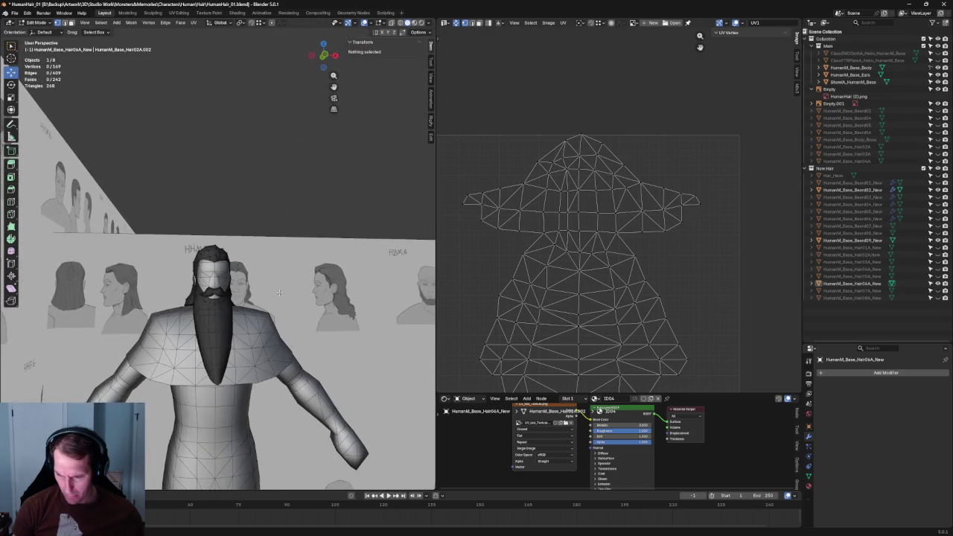
key("KP_1")
scroll(276, 220, "down", 2)
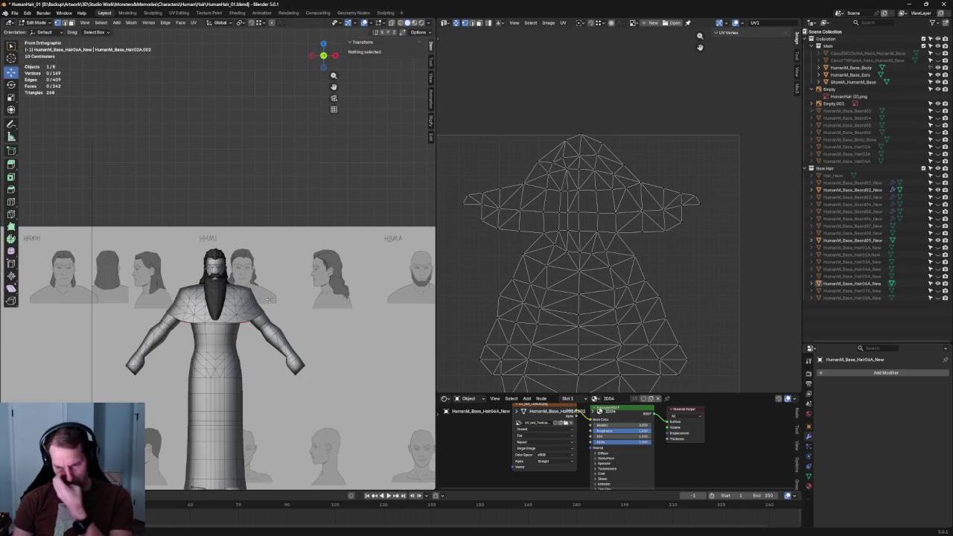
scroll(246, 168, "up", 5)
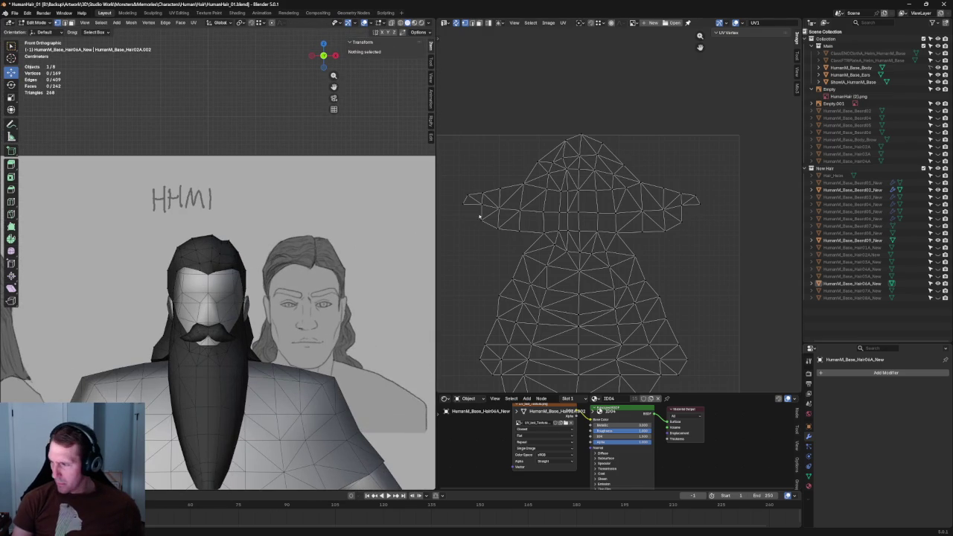
left_click_drag(656, 112, 515, 185)
key("u")
left_click(562, 167)
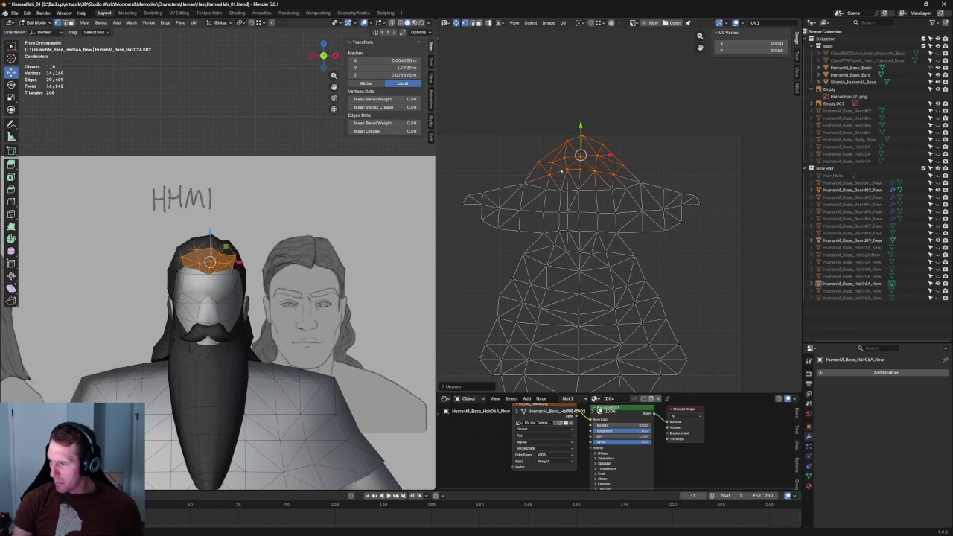
key("alt+a")
Step: Zoom out in the UV editor and box-select the new left UV island
scroll(609, 154, "up", 3)
scroll(607, 178, "down", 3)
scroll(607, 193, "up", 3)
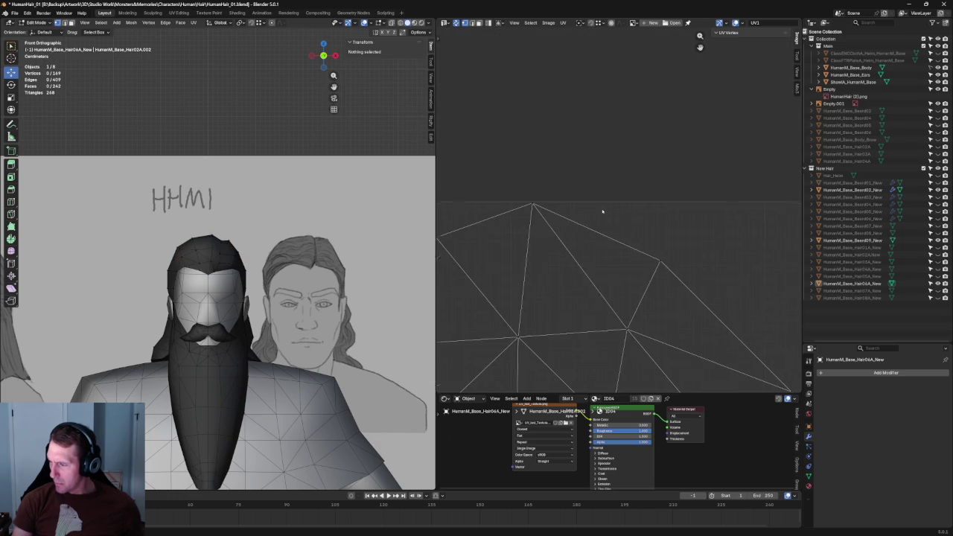
scroll(605, 212, "down", 4)
scroll(633, 142, "down", 4)
left_click_drag(473, 174, 534, 334)
scroll(534, 328, "up", 4)
scroll(565, 253, "down", 1)
scroll(579, 236, "down", 1)
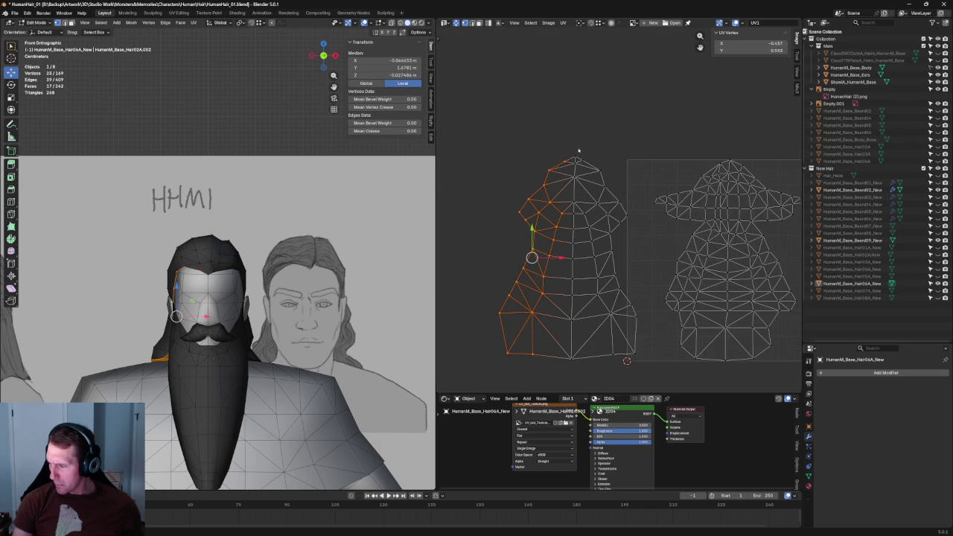
Step: Align the centre UVs, mirror the island's left half on X and slide it over the right half
key("shift+w")
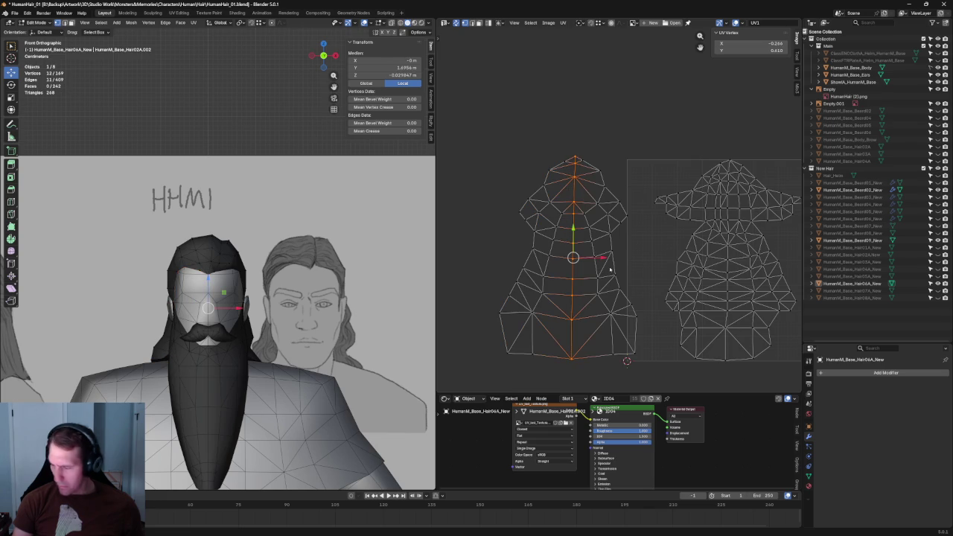
left_click_drag(484, 124, 568, 392)
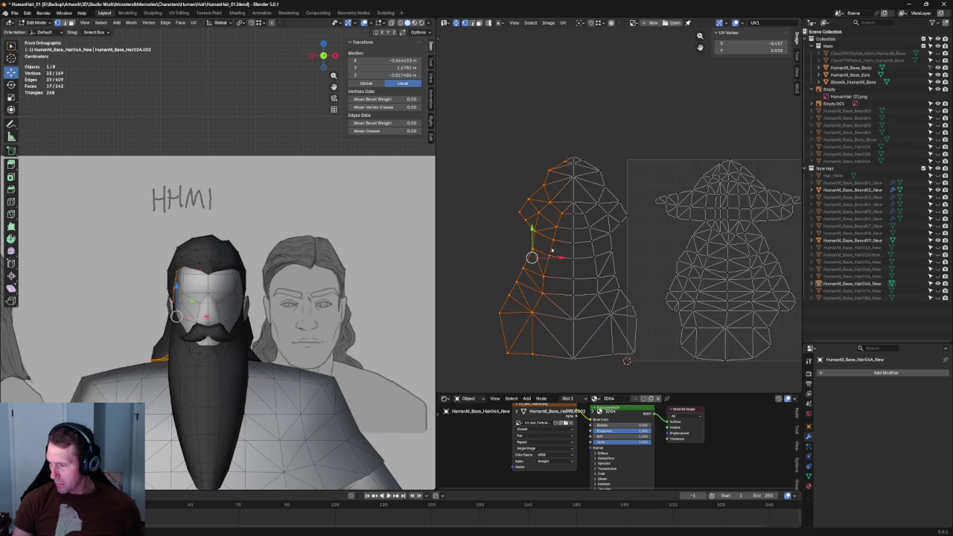
right_click(532, 246)
left_click(574, 264)
left_click_drag(531, 258, 615, 259)
Step: Select the vertices along the strip's edges and align them into a straight line
left_click_drag(575, 169, 576, 170)
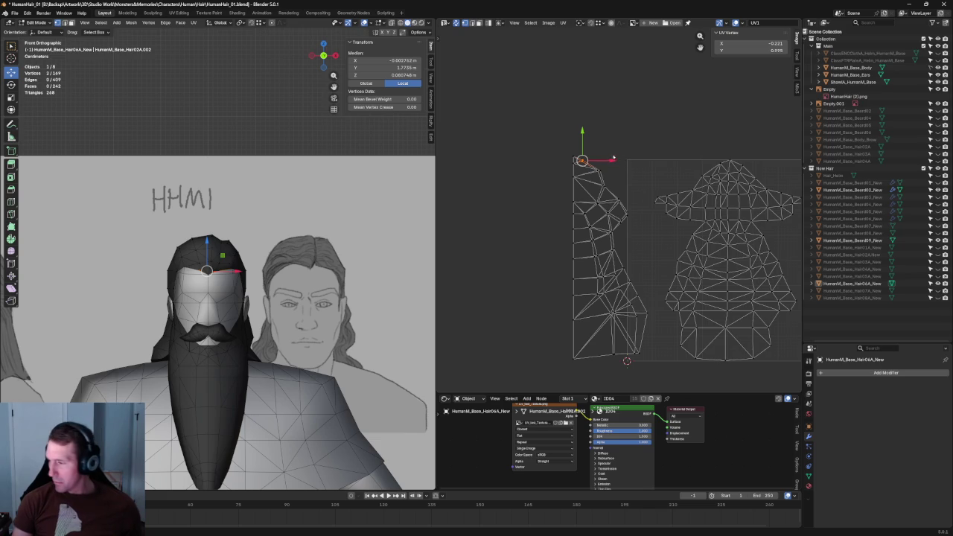
mouse_move(620, 164)
left_mouse_down()
mouse_move(619, 203)
mouse_move(644, 228)
left_mouse_up()
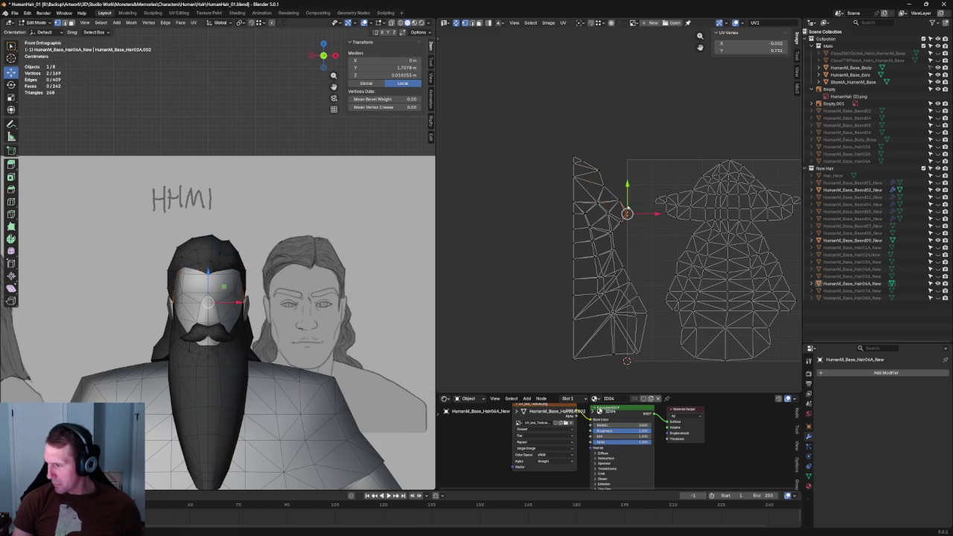
left_click(595, 198)
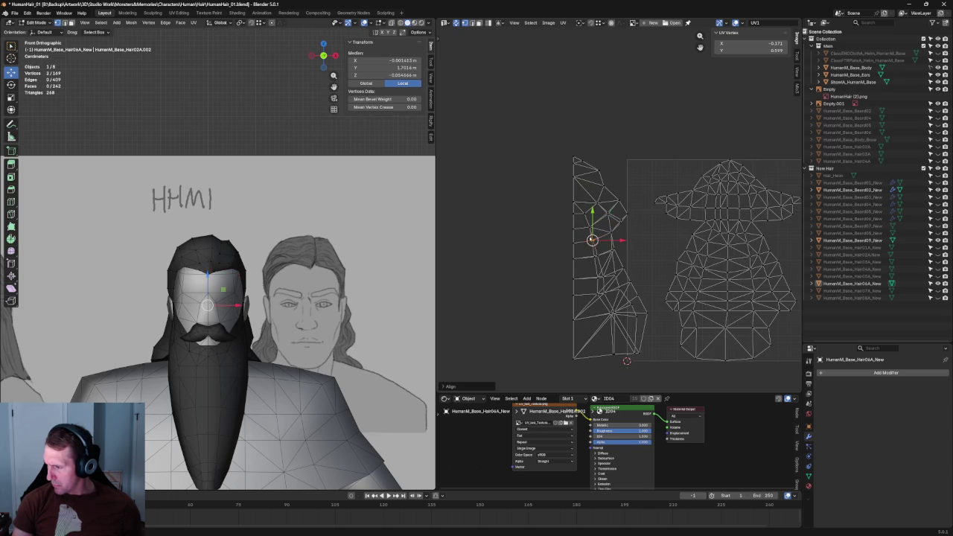
left_click(596, 257)
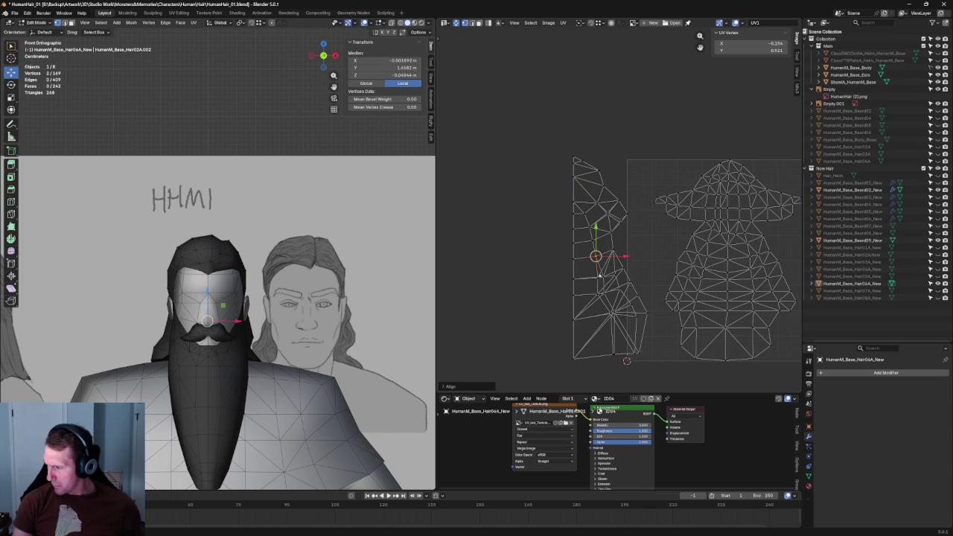
left_click(625, 287)
left_click(632, 310)
left_click(639, 319)
left_click(612, 315)
left_click(615, 324)
left_click(606, 311)
left_click(601, 293)
key("shift+w")
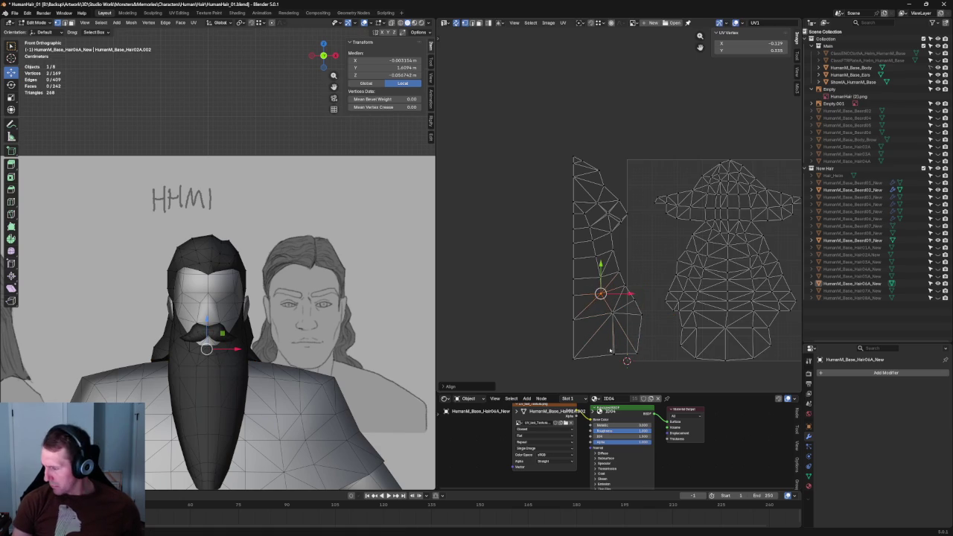
Step: Flatten the island's bottom edge, align a stray inner vertex, and select the whole island
left_click_drag(562, 372, 655, 340)
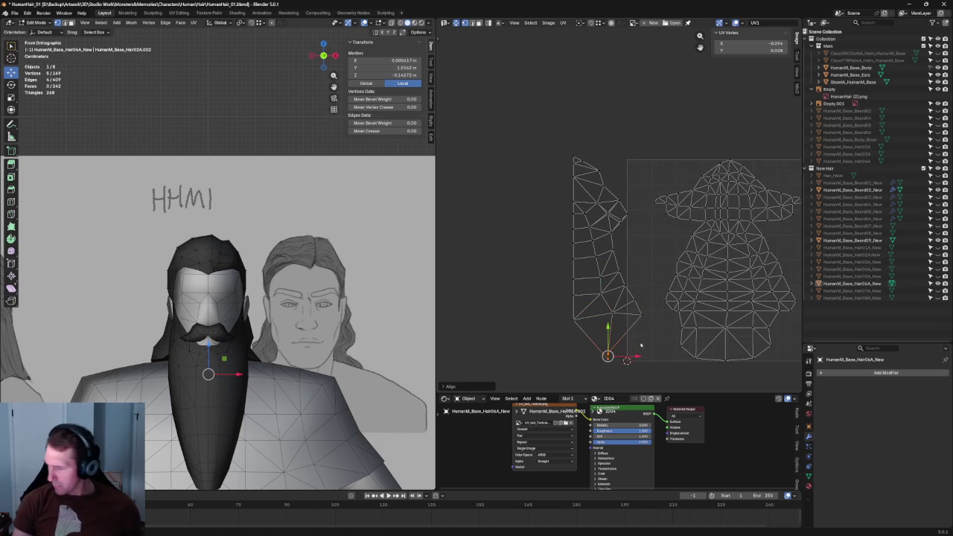
key("shift+w")
key("alt+a")
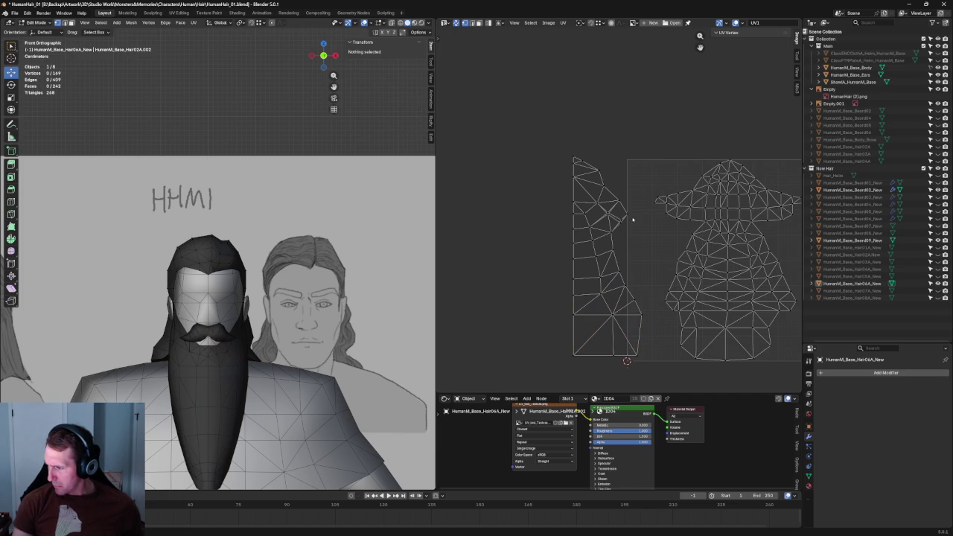
left_click(617, 214)
key("shift+w")
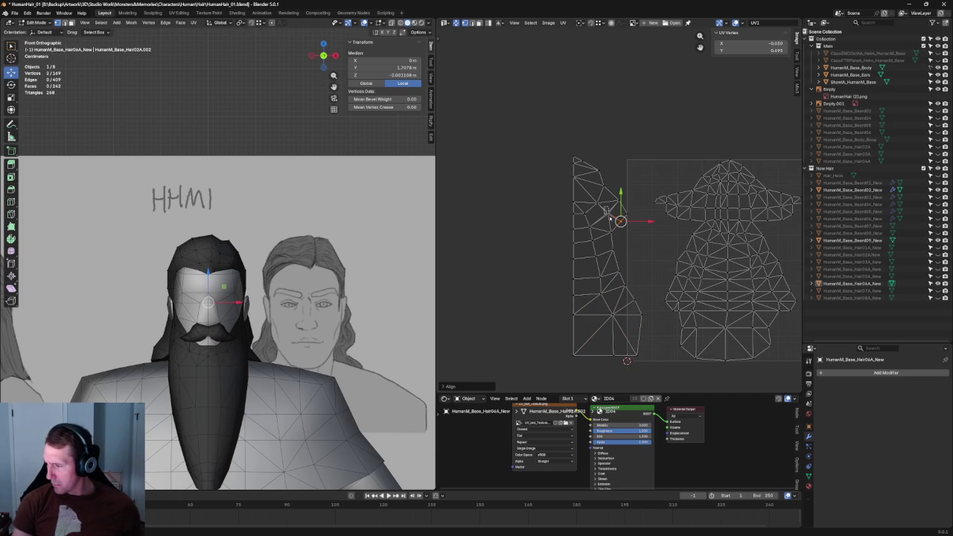
left_click_drag(529, 133, 649, 369)
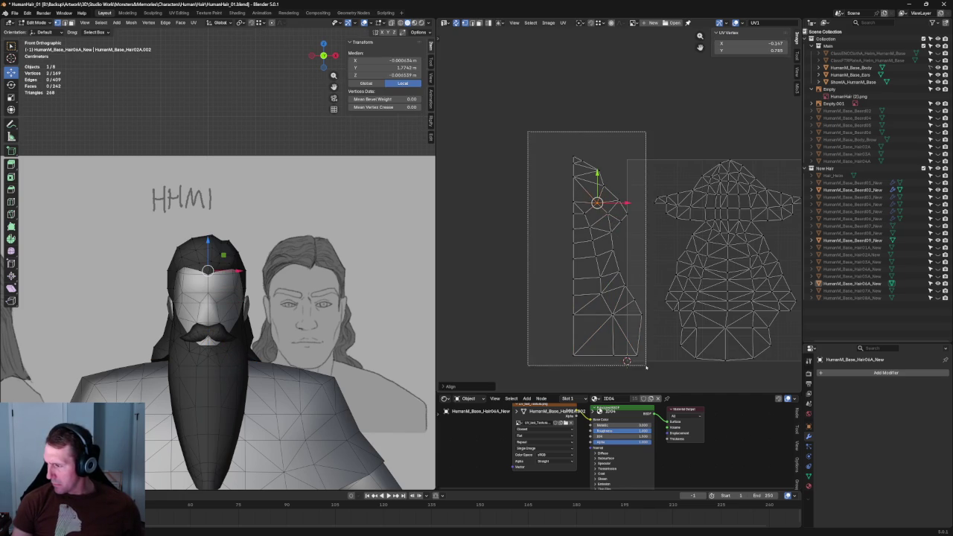
Step: Move the hair island into the UV square, scale it down and shrink it against the left edge
key("g")
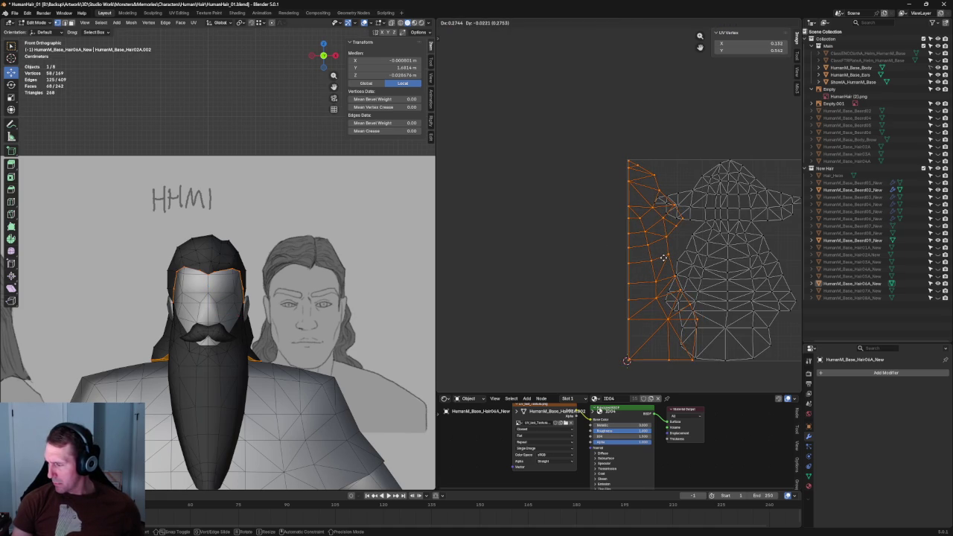
left_click(663, 258)
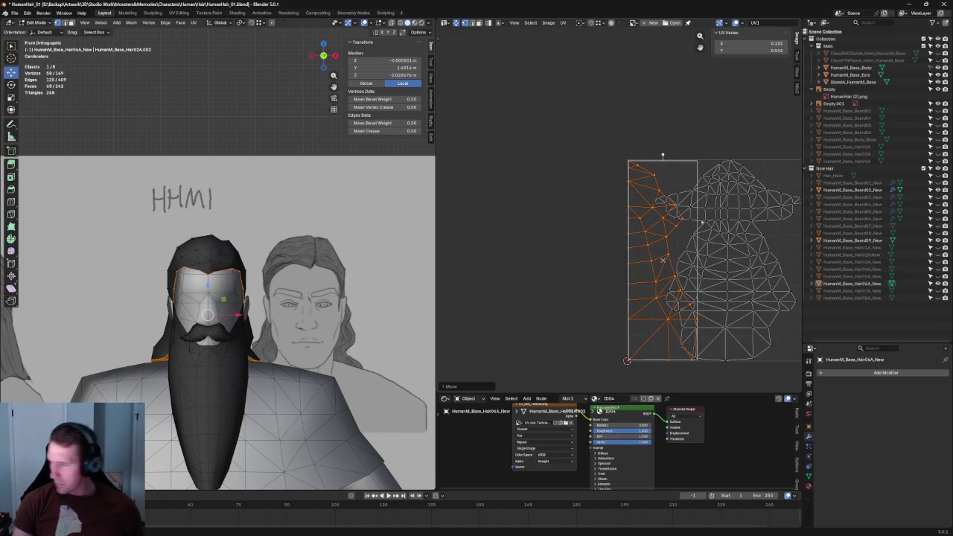
key("s")
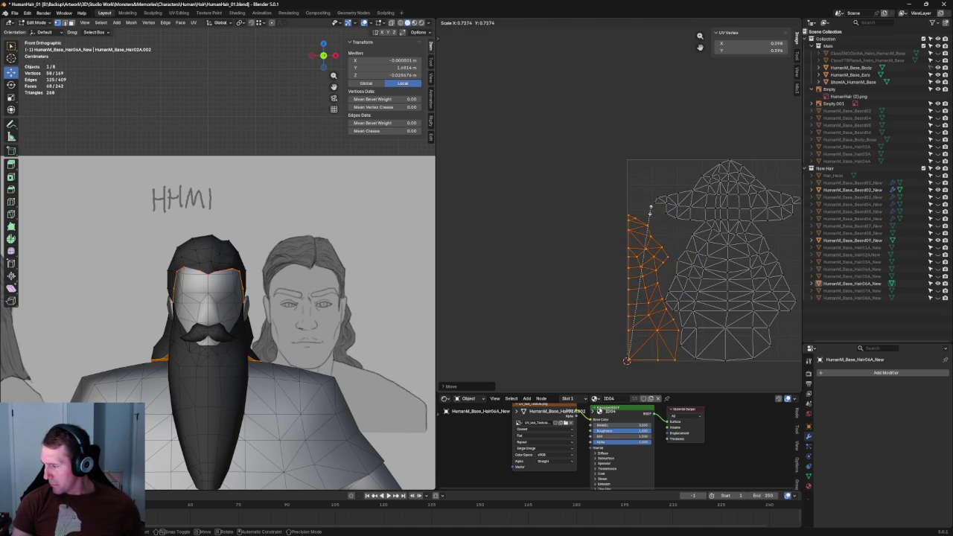
left_click(649, 211)
middle_click_drag(683, 267, 574, 245)
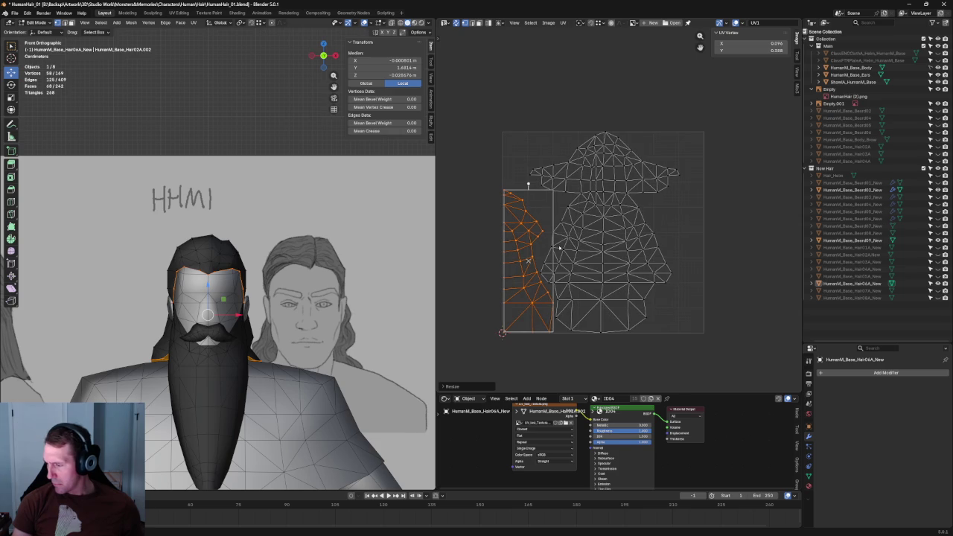
scroll(559, 248, "up", 4)
scroll(680, 165, "down", 1)
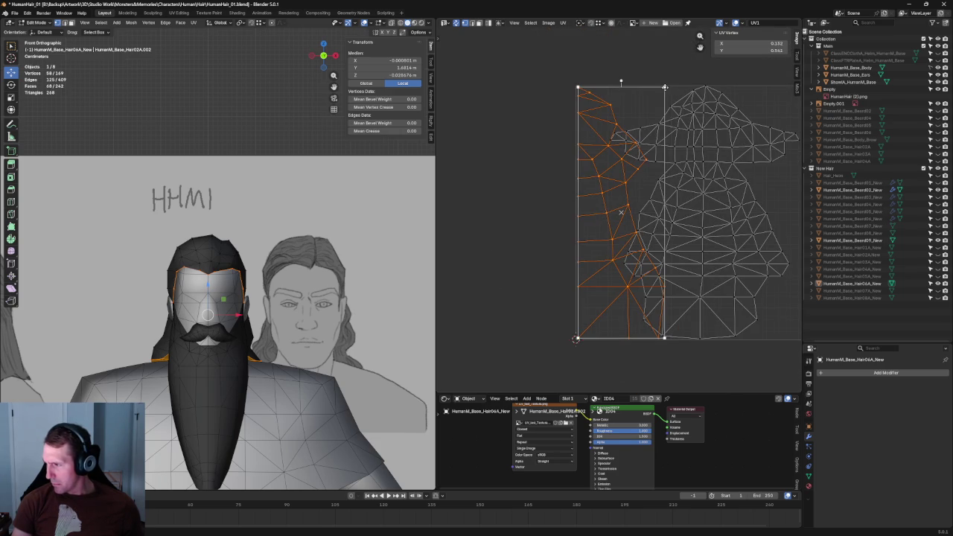
left_click_drag(665, 87, 639, 160)
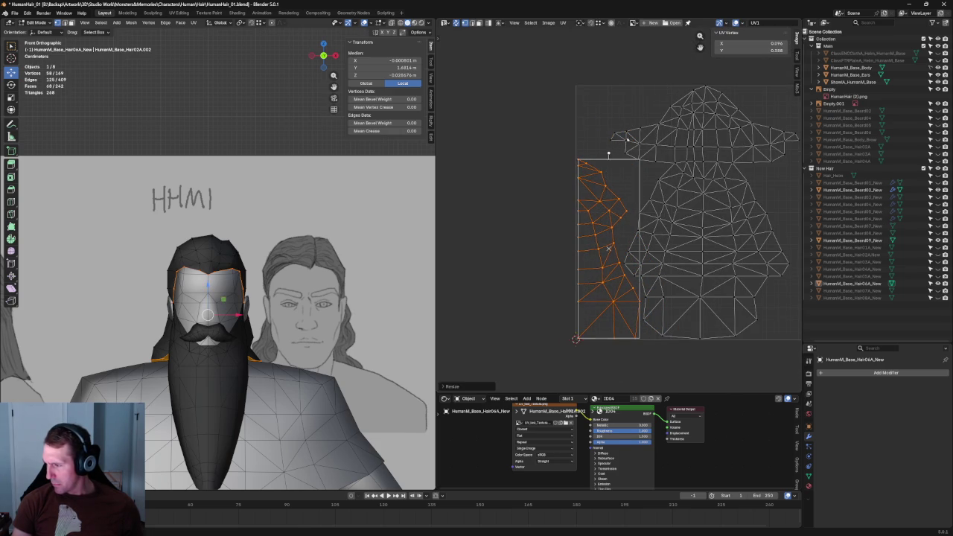
key("alt+a")
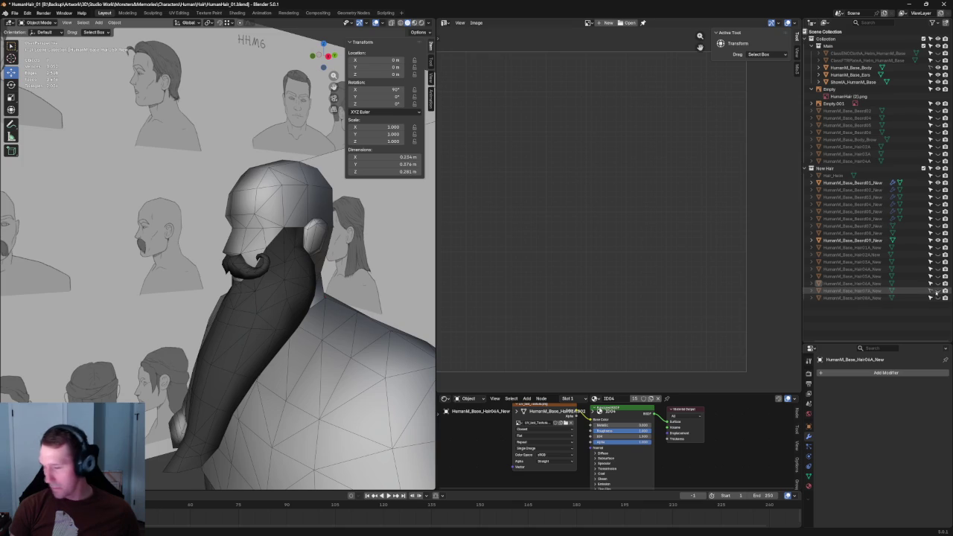
Step: Show the Hair07A variant, orbit to a close side view, and make the beard active
left_click(937, 290)
mouse_move(313, 283)
middle_mouse_down()
mouse_move(209, 281)
mouse_move(259, 249)
middle_mouse_up()
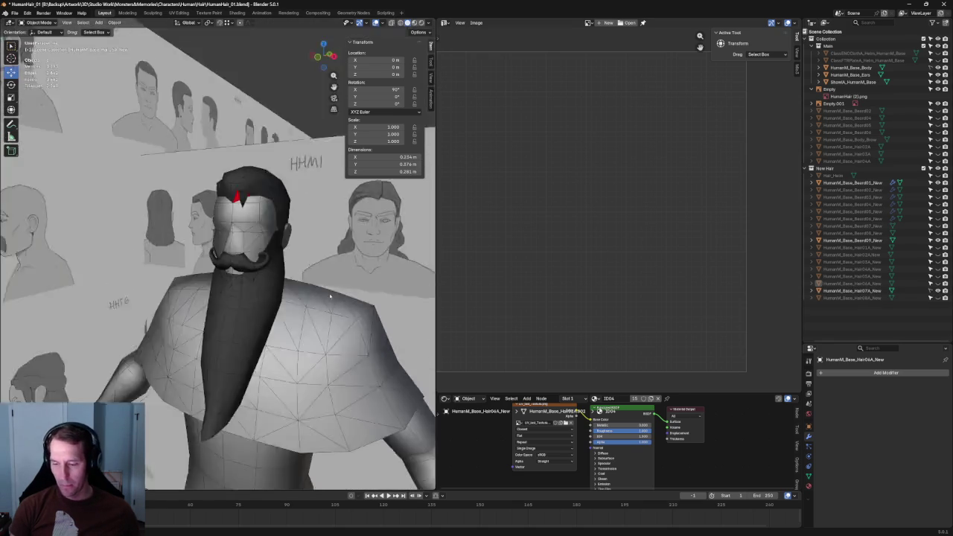
scroll(259, 249, "down", 3)
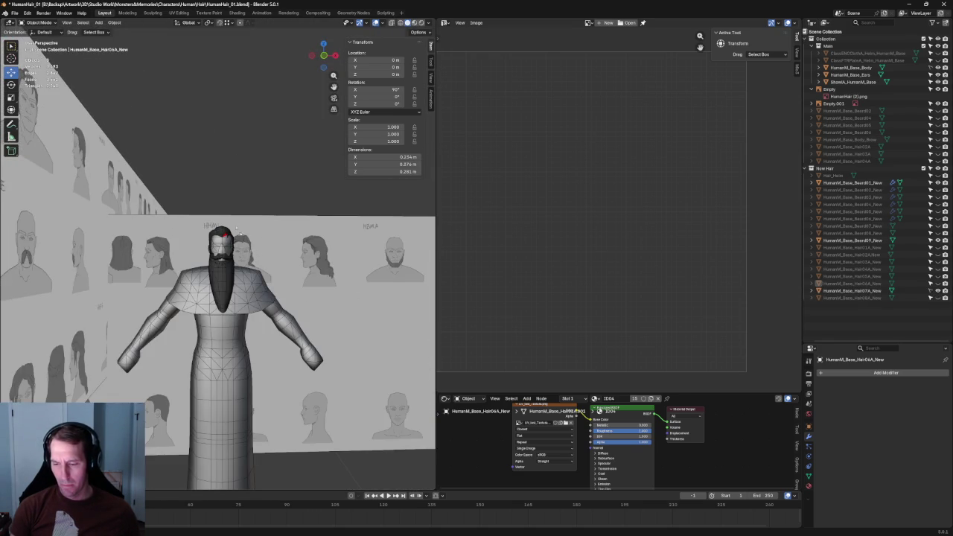
scroll(238, 232, "up", 3)
mouse_move(238, 232)
middle_mouse_down()
mouse_move(216, 281)
mouse_move(283, 263)
mouse_move(130, 231)
mouse_move(249, 308)
middle_mouse_up()
left_click(272, 328)
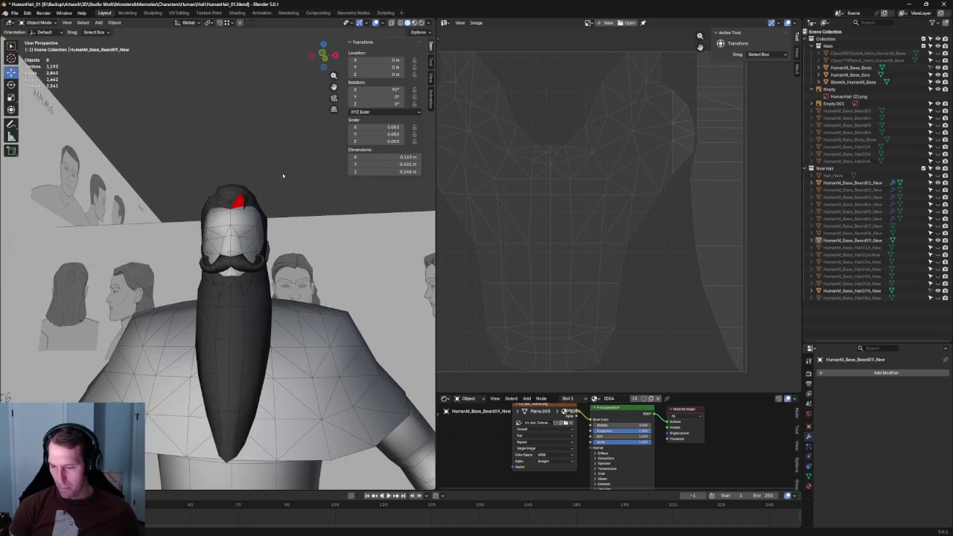
Step: Select all of the mustache's UVs in Edit Mode and move its island up slightly
left_click(241, 266)
scroll(676, 215, "down", 2)
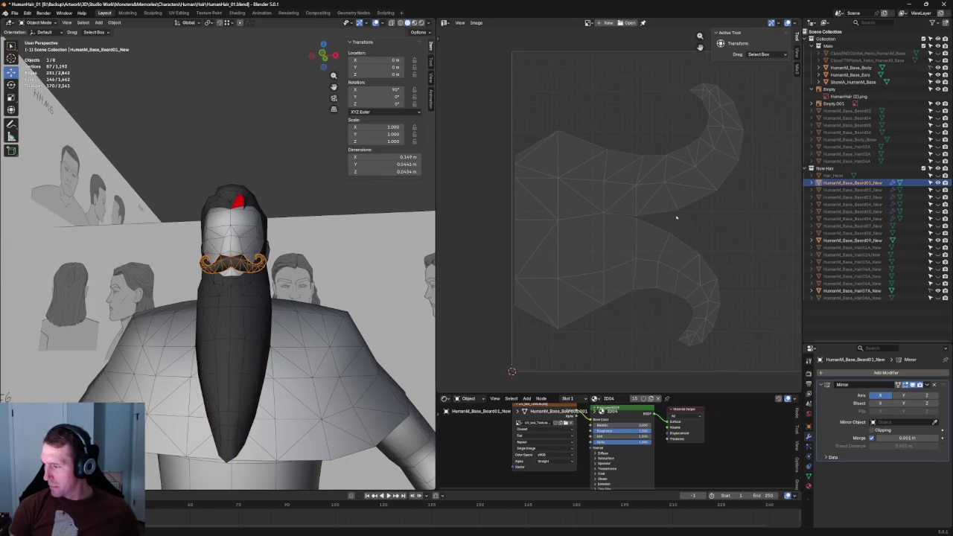
scroll(719, 172, "down", 1)
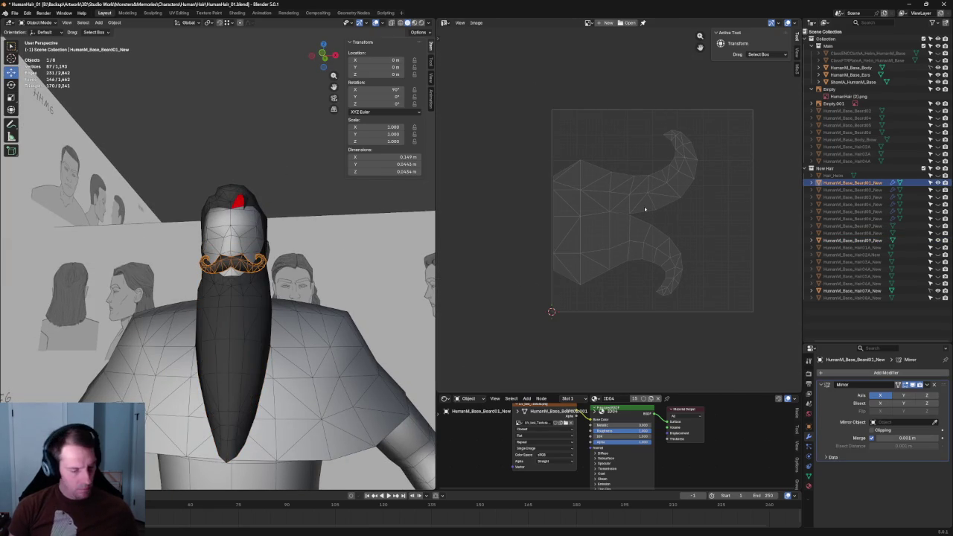
key("Tab")
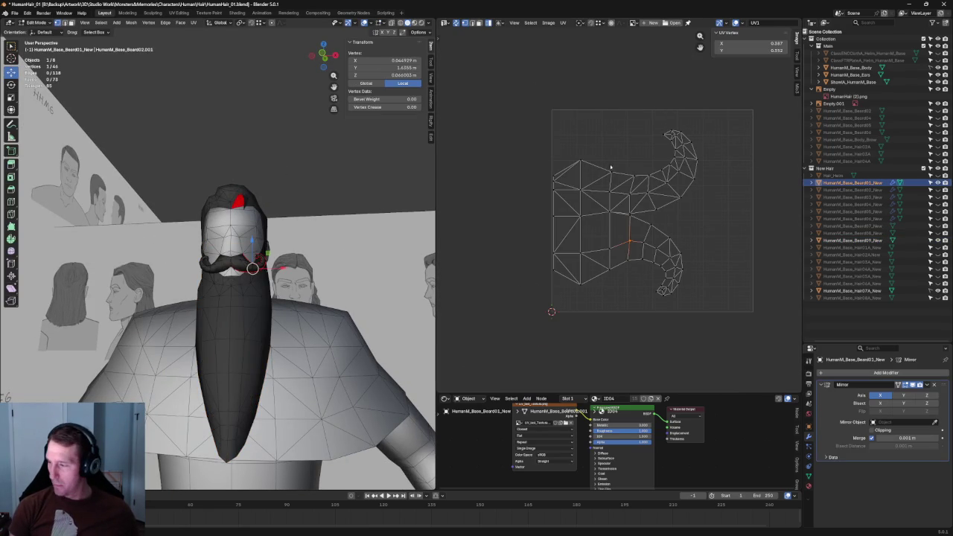
key("a")
key("s")
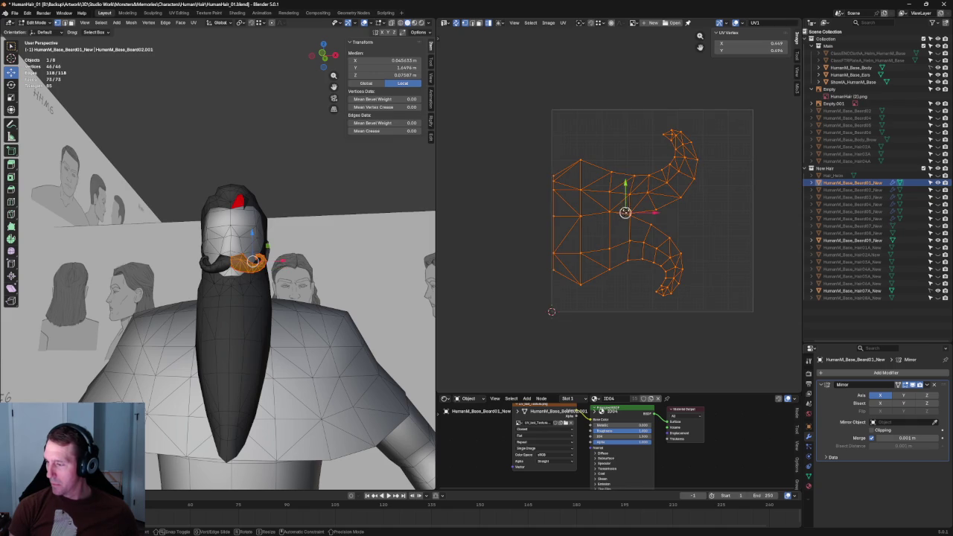
key("Escape")
left_click_drag(629, 192, 628, 172)
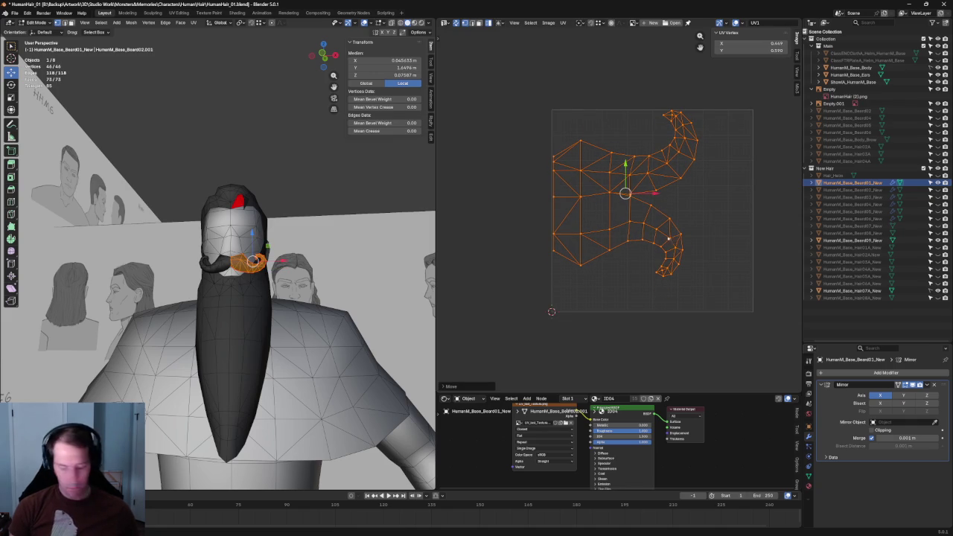
Step: Enlarge the mustache UV island with a transform cage until it fills the UV square
key("shift+space")
key("t")
left_click(700, 278)
key("a")
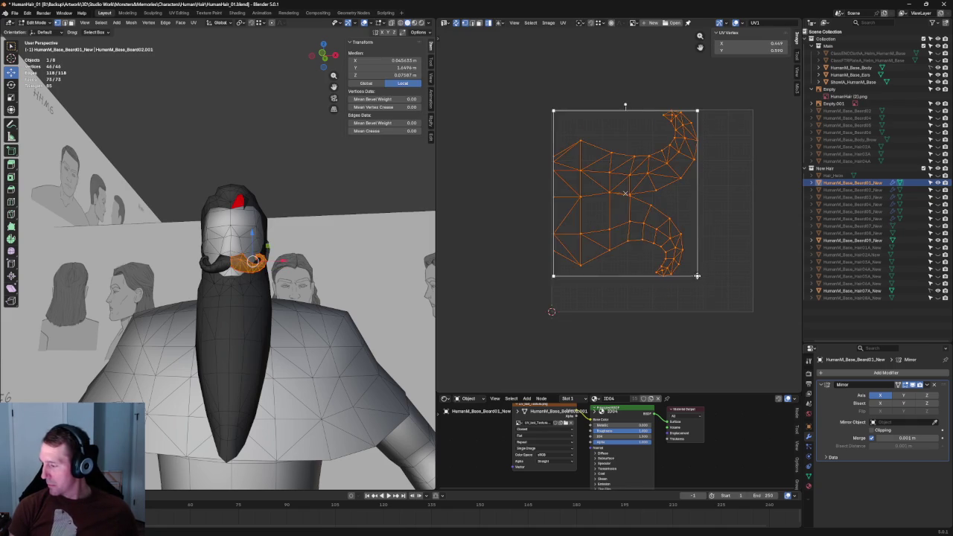
left_click_drag(698, 276, 734, 305)
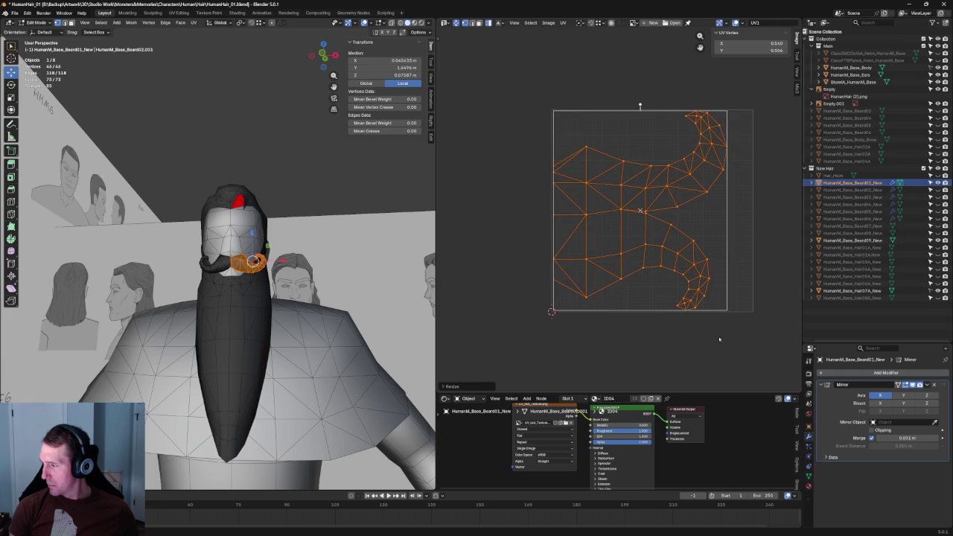
left_click(714, 277)
Step: Pick the Beard02_New object and return to Object Mode
scroll(298, 213, "up", 2)
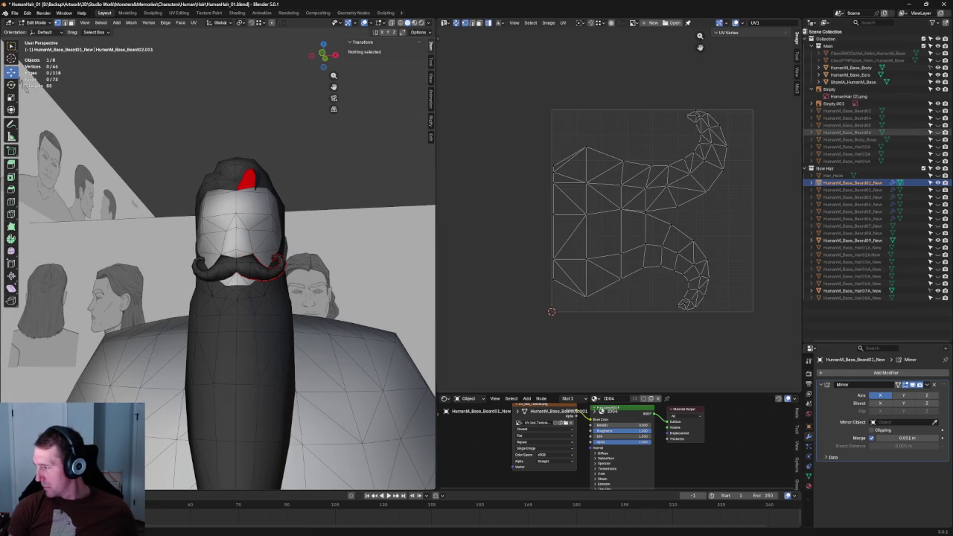
left_click(858, 190)
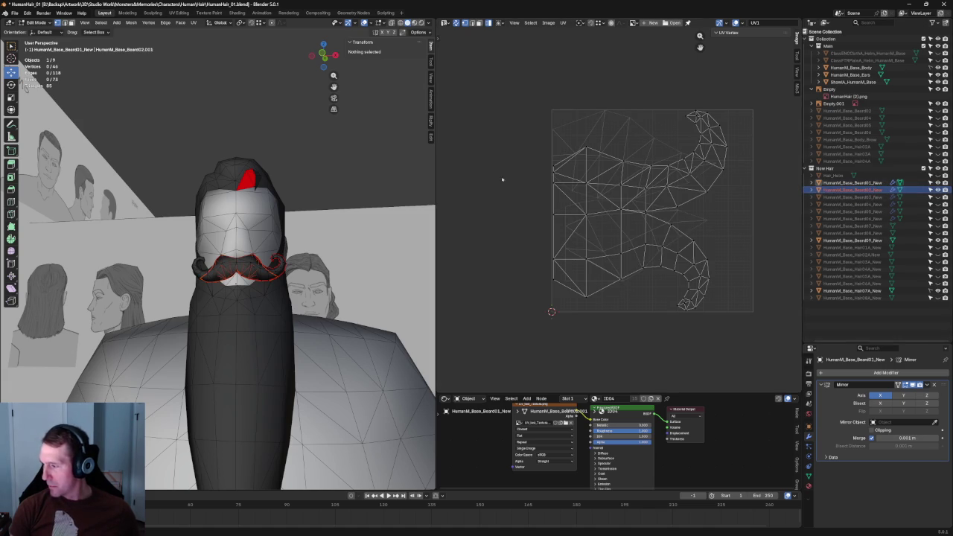
key("Tab")
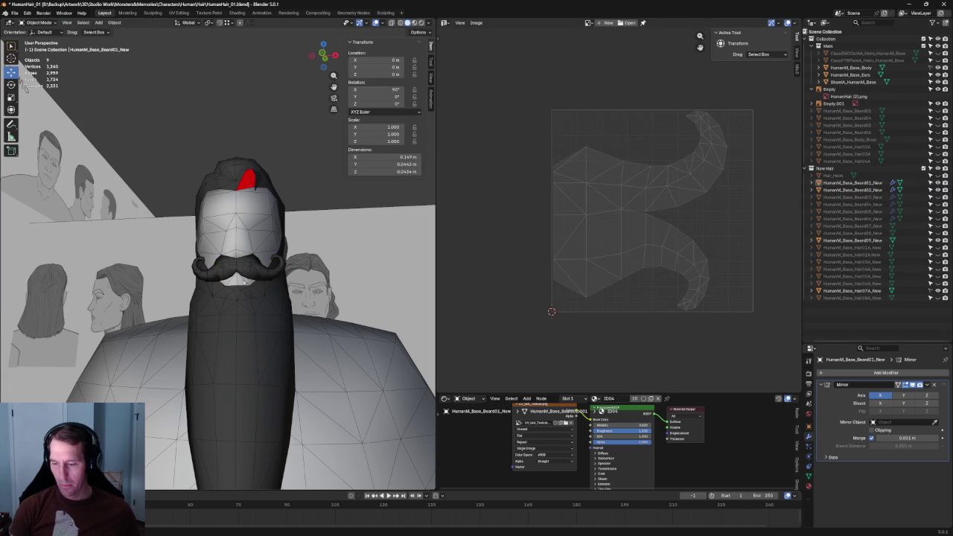
Step: Select all UVs of the second moustache in Edit Mode and enlarge both islands
left_click(255, 277)
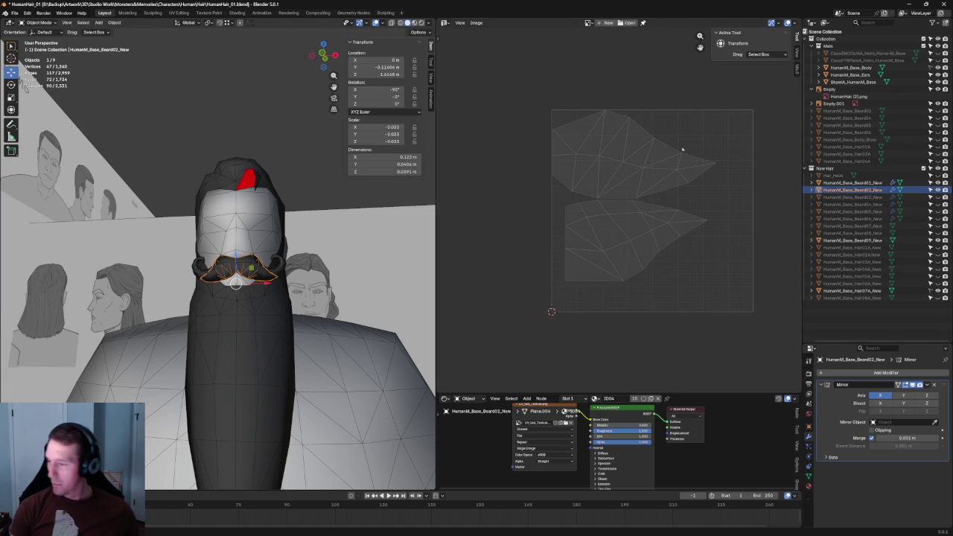
key("Tab")
left_click_drag(747, 79, 486, 319)
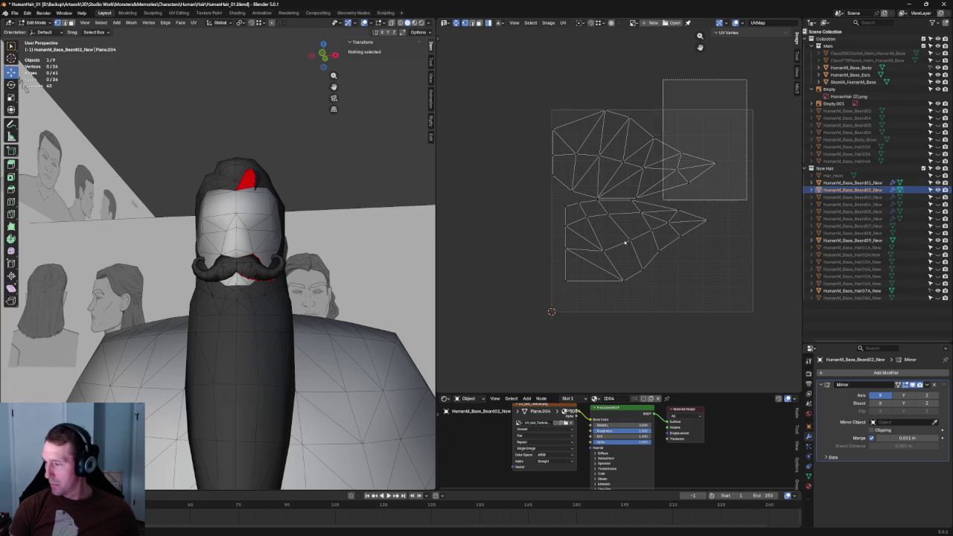
left_click_drag(716, 282, 759, 306)
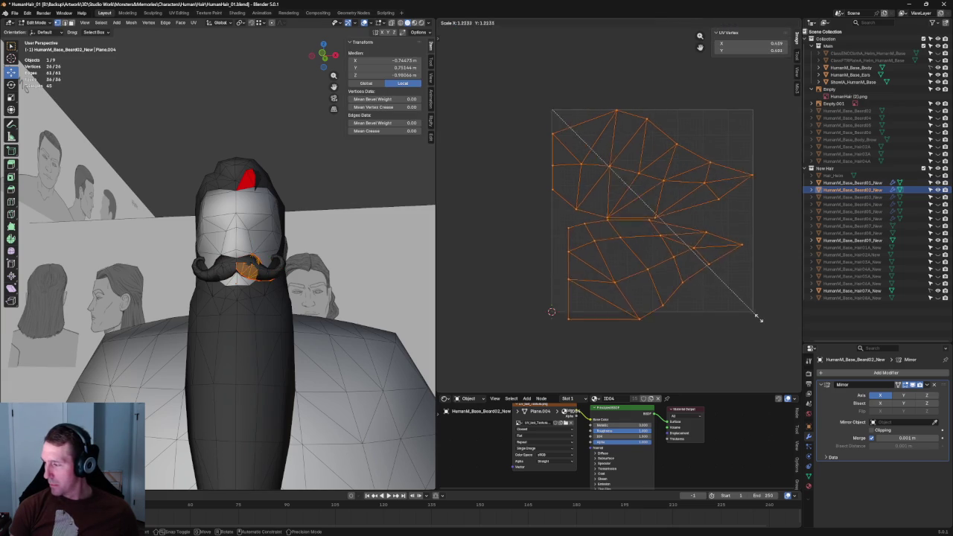
left_click(758, 305)
Step: Shrink the lower leaf-shaped UV island and move it to the square's bottom edge
key("alt+a")
left_click(690, 324)
scroll(651, 291, "up", 2)
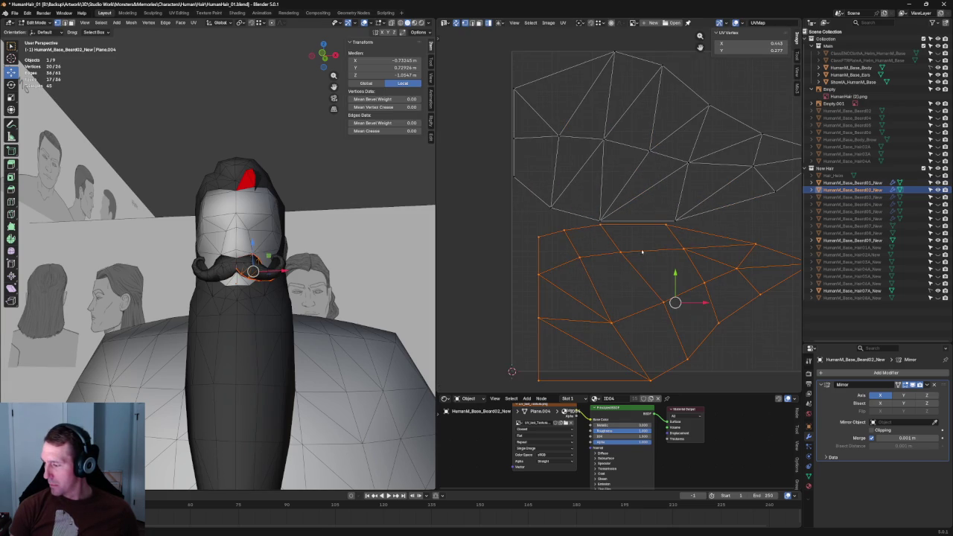
left_click_drag(677, 296, 676, 282)
left_click(677, 285)
scroll(676, 285, "down", 3)
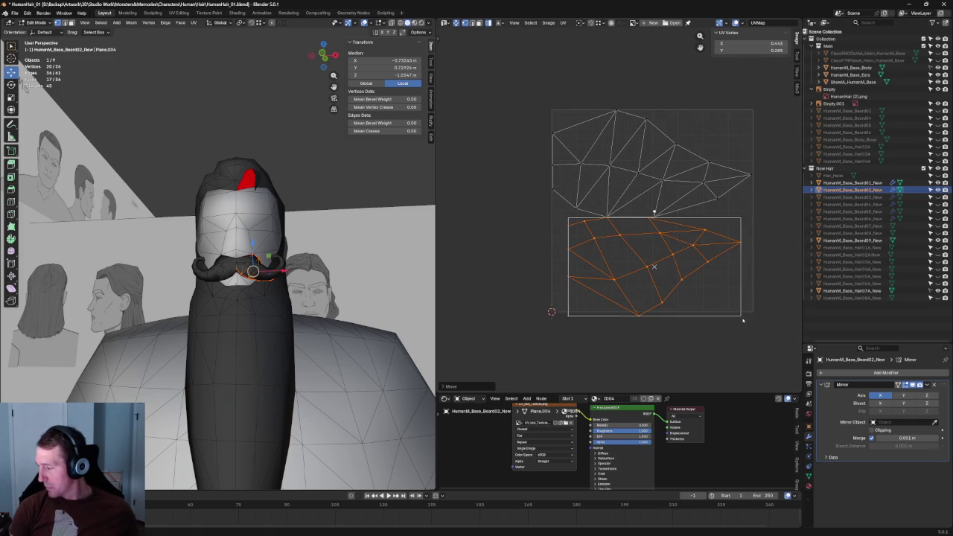
key("s")
left_click(735, 300)
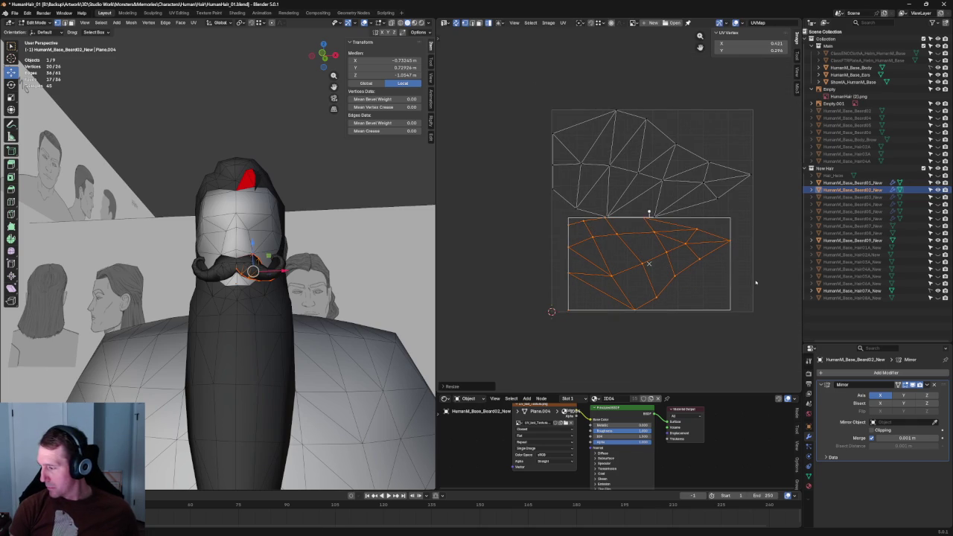
left_click_drag(648, 265, 670, 264)
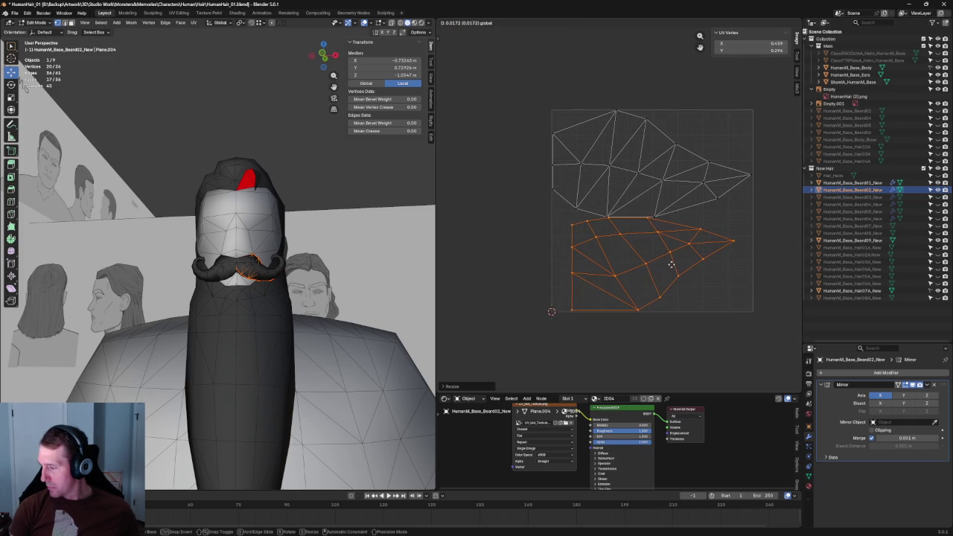
left_click(670, 265)
left_click(627, 202)
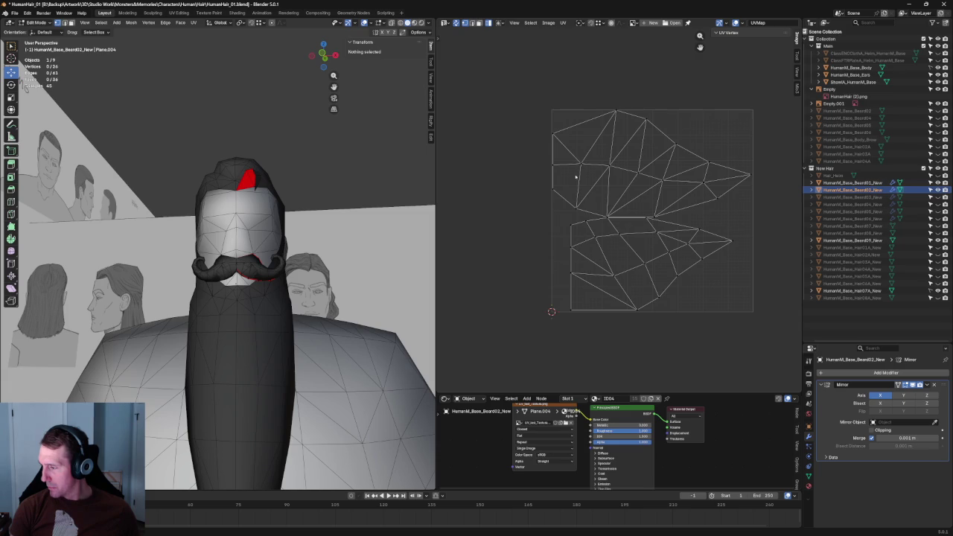
Step: Hide the curly moustache variant and show the next moustache variant
scroll(197, 239, "up", 2)
scroll(197, 239, "up", 3)
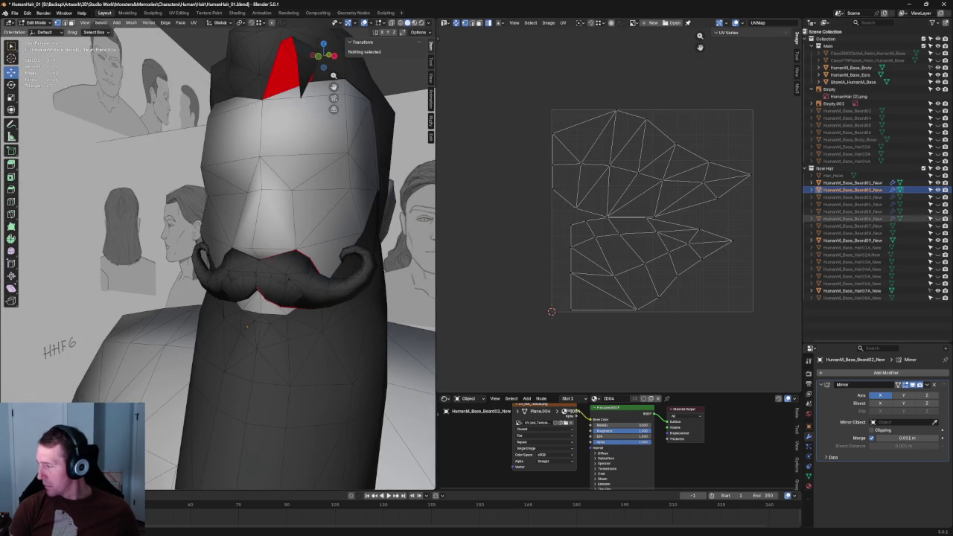
left_click(937, 196)
left_click(937, 190)
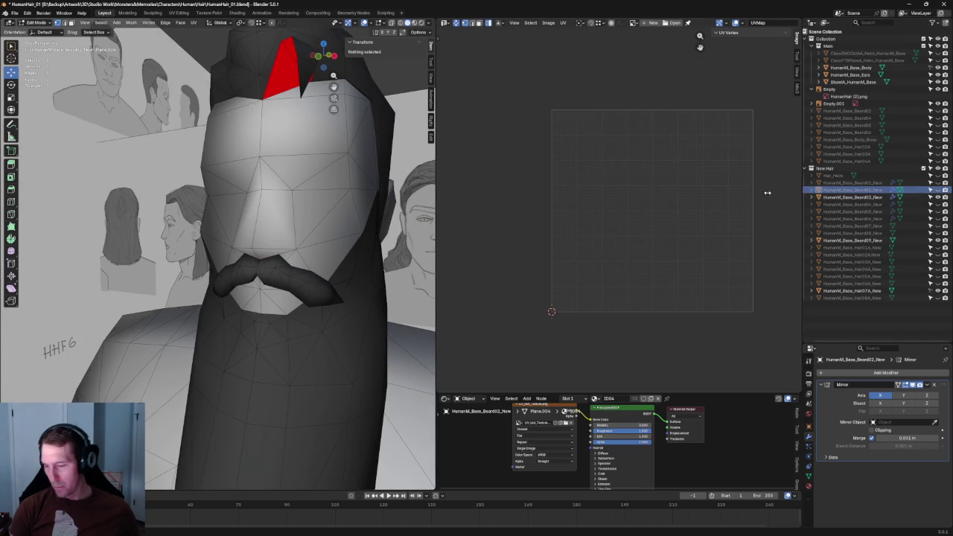
Step: Select the newly shown moustache, enter Edit Mode, and nudge its UV islands slightly down
key("Tab")
left_click(280, 282)
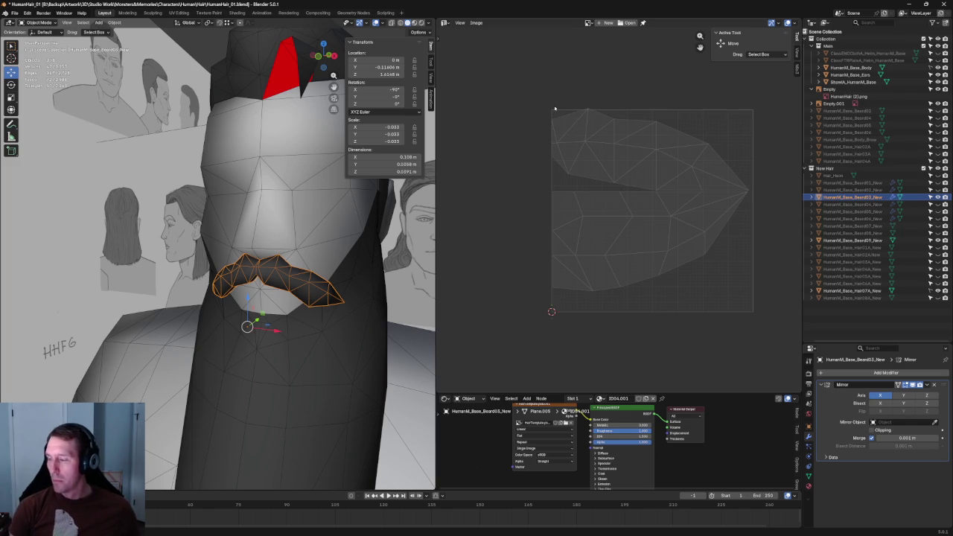
key("Tab")
key("a")
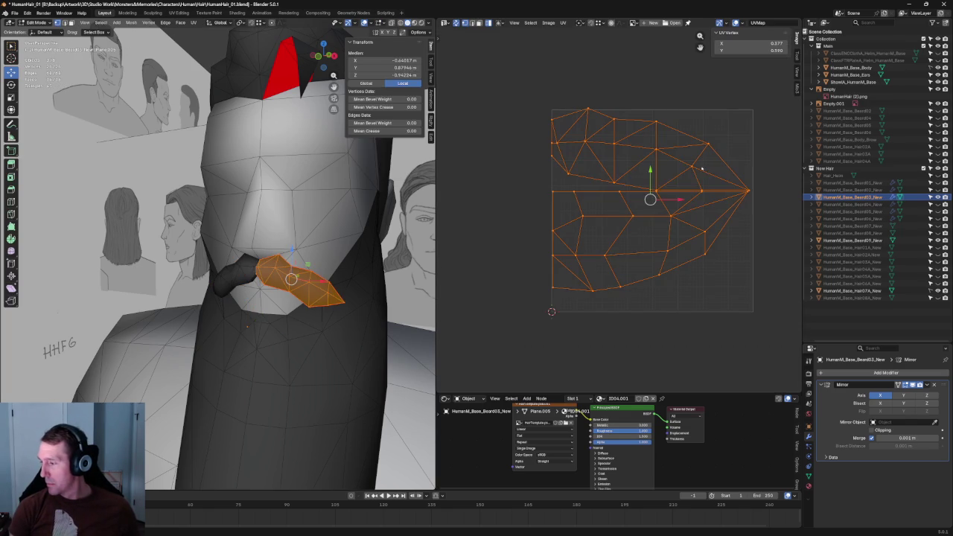
left_click_drag(651, 179, 651, 182)
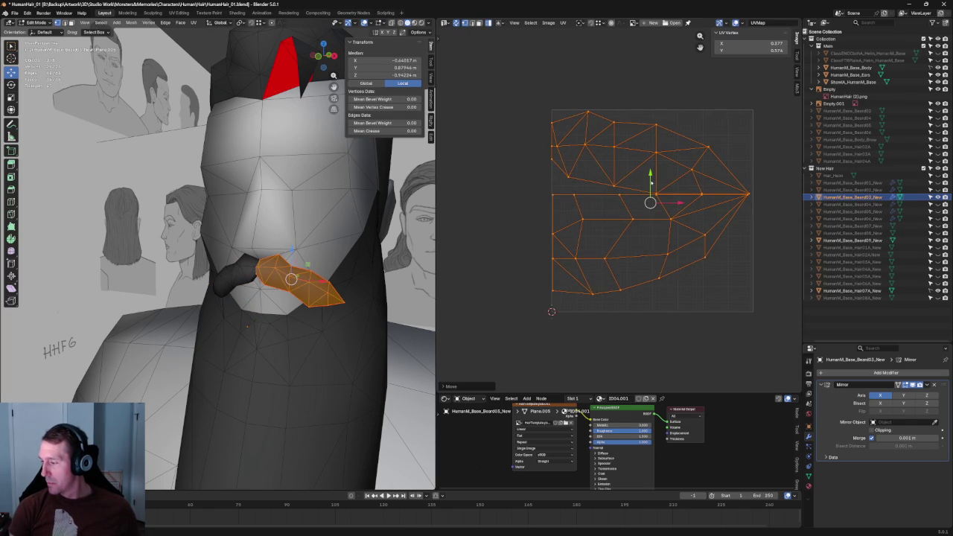
key("shift+space")
key("t")
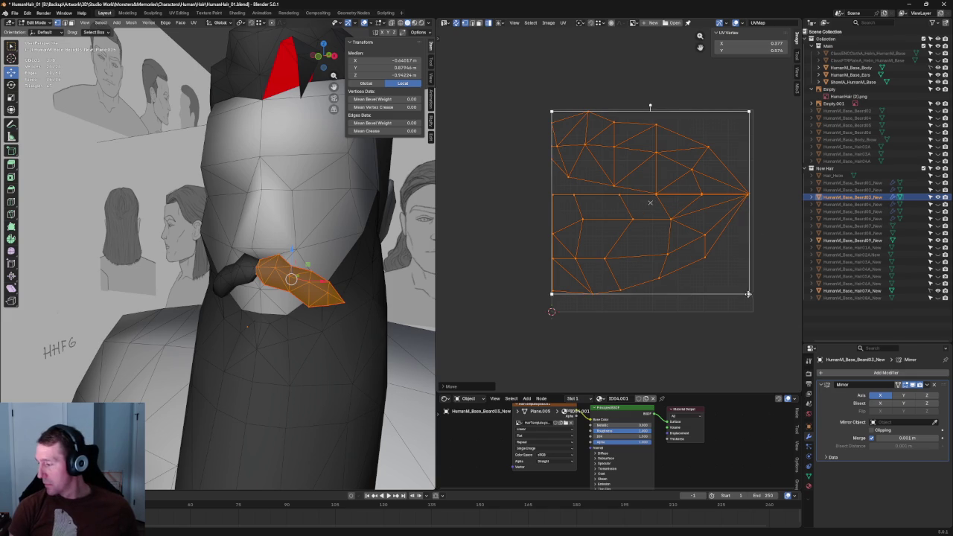
left_click(764, 180)
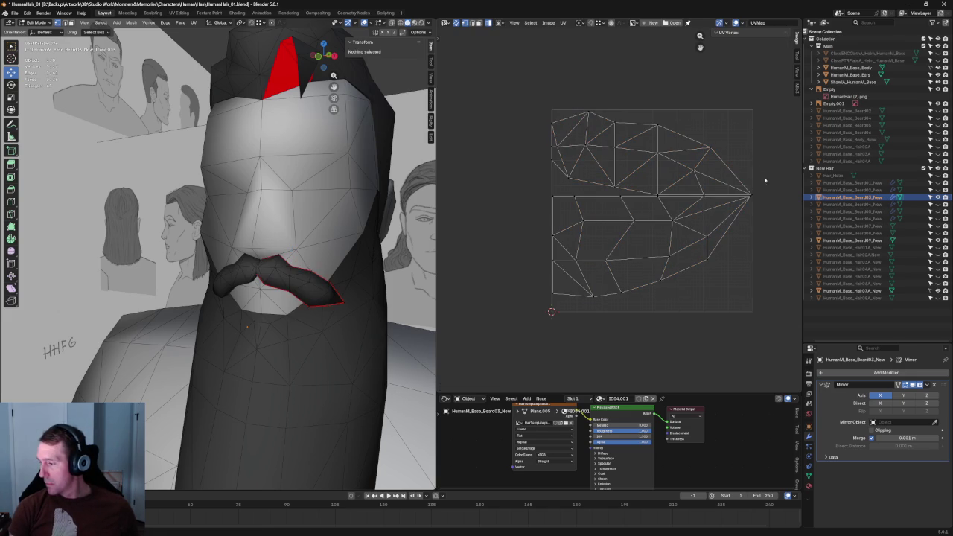
Step: Mirror the upper UV island on X, re-unwrap it, and rotate it to lie horizontally
left_click(693, 146)
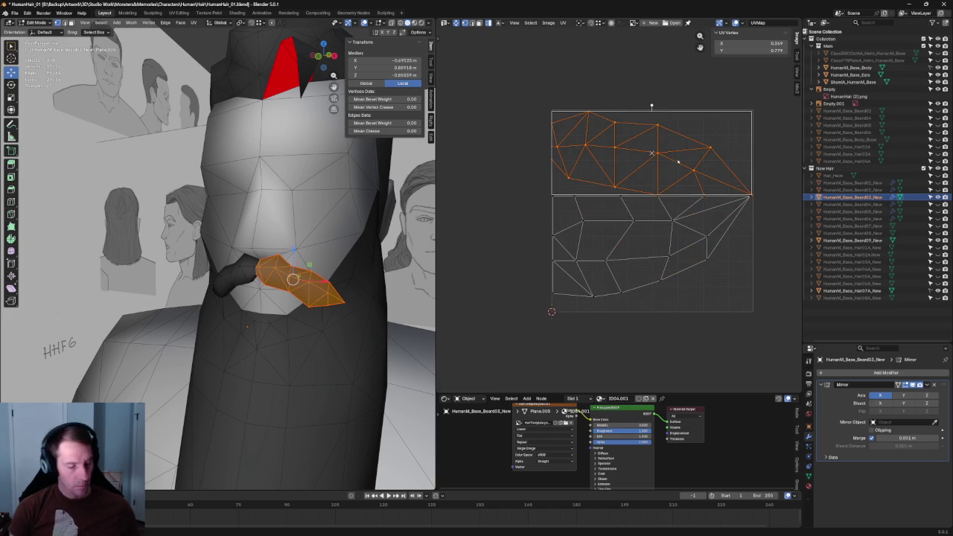
left_click_drag(743, 100, 679, 166)
key("u")
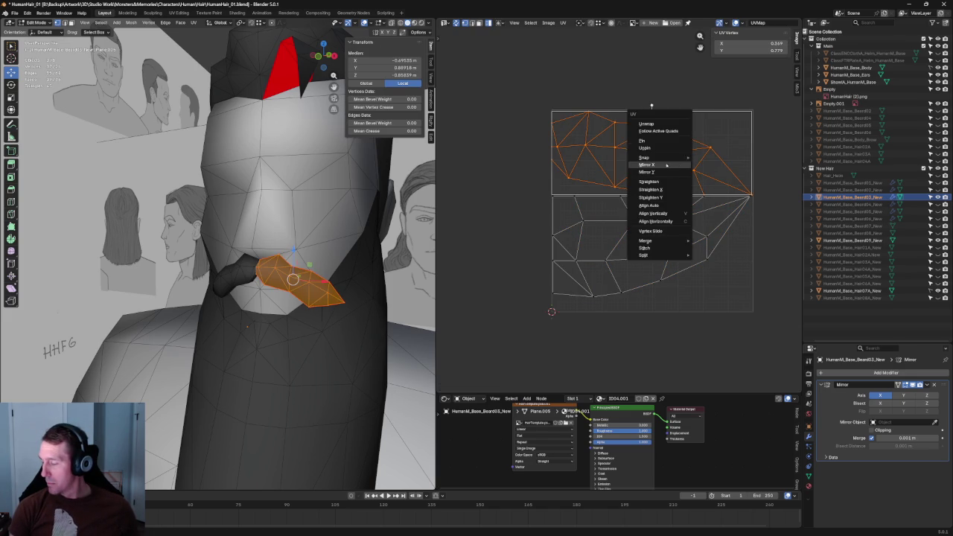
left_click(666, 165)
key("u")
left_click(629, 100)
key("ctrl+p")
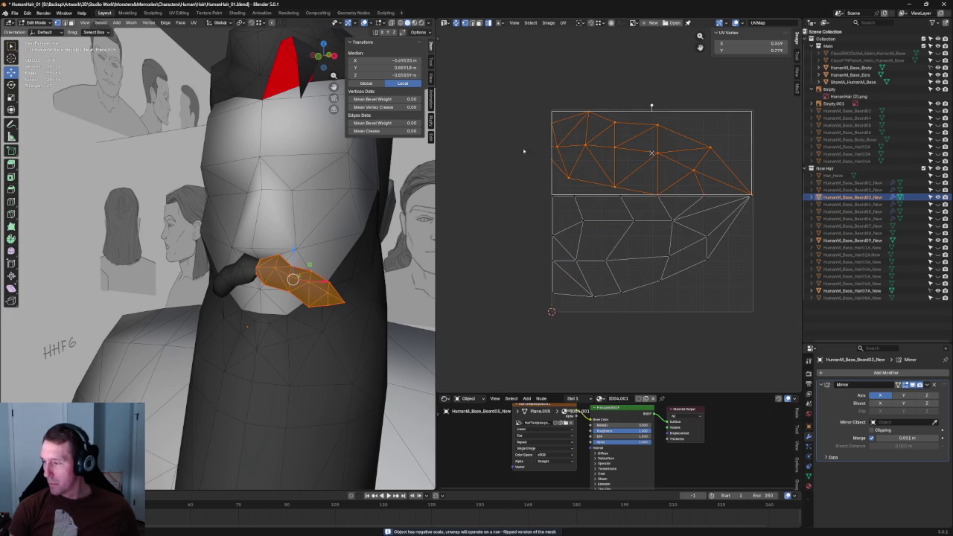
Step: Deselect everything, orbit to face the head front-on, and return to Object Mode
scroll(523, 151, "down", 2)
key("alt+a")
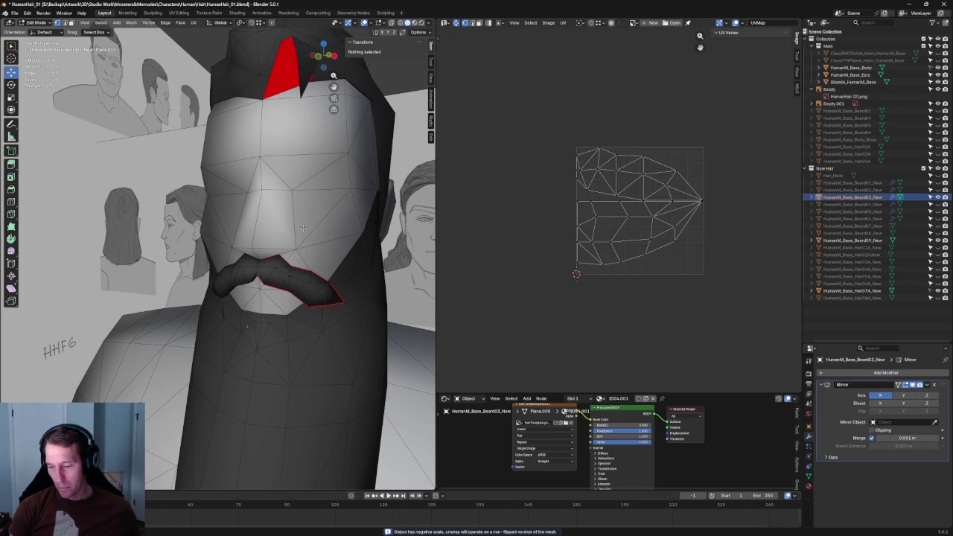
middle_click_drag(302, 229, 308, 223)
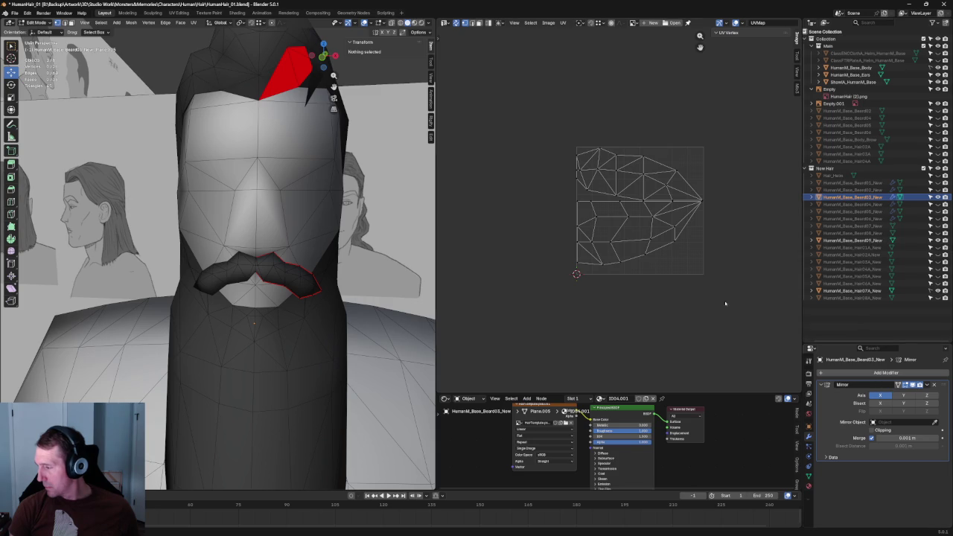
key("Tab")
scroll(262, 174, "down", 4)
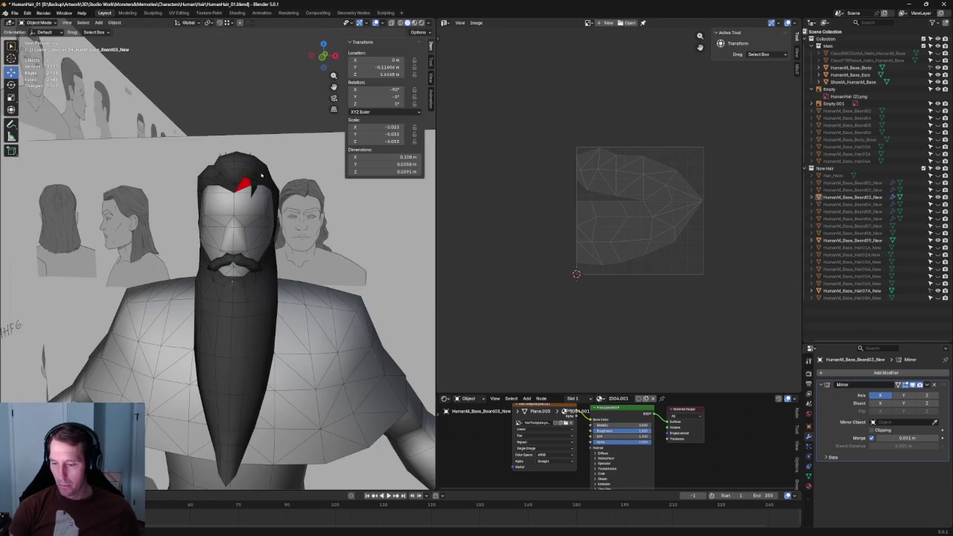
Step: Apply the Mirror modifier on the plain moustache, Beard02_New and Beard01_New
scroll(261, 174, "up", 2)
left_click(242, 270)
scroll(242, 270, "up", 1)
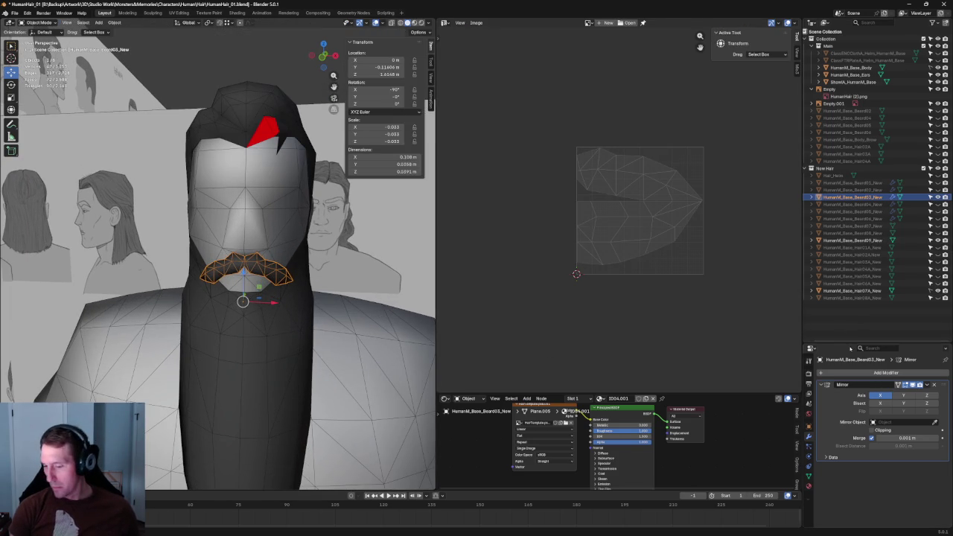
left_click(927, 385)
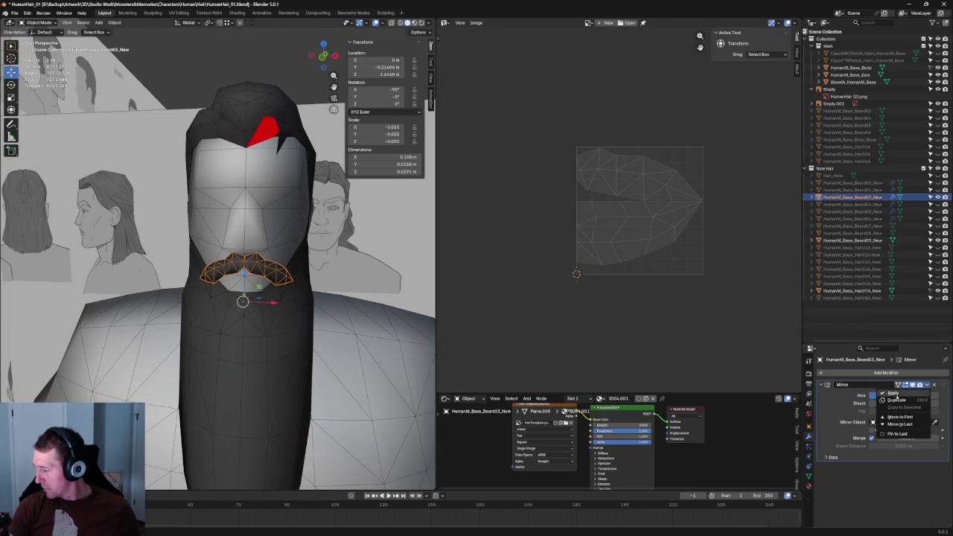
left_click(902, 392)
left_click(839, 190)
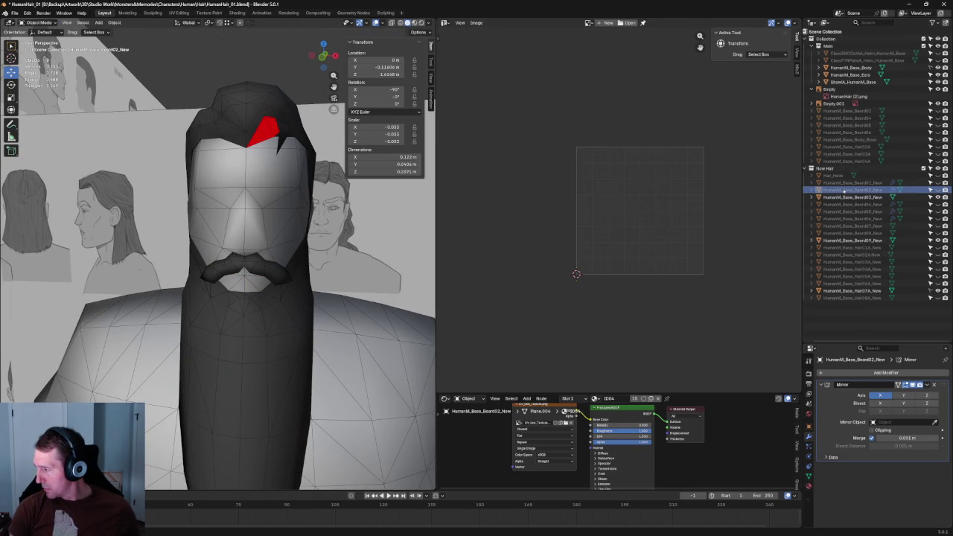
left_click(925, 385)
left_click(915, 393)
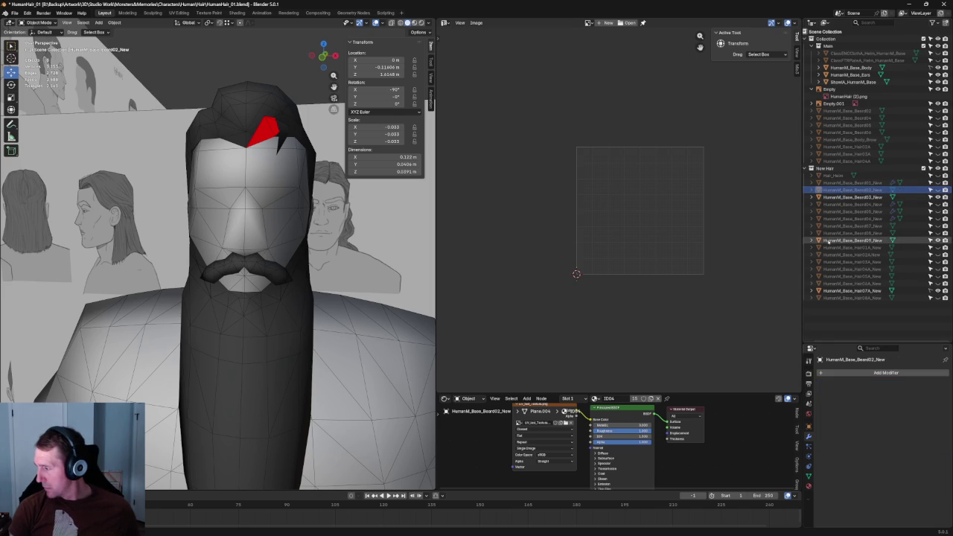
left_click(867, 183)
left_click(924, 385)
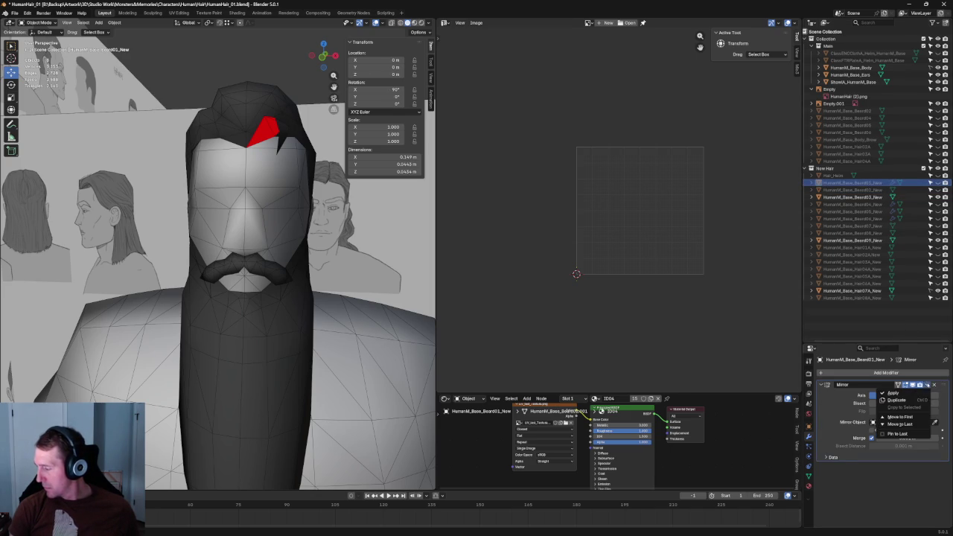
left_click(912, 391)
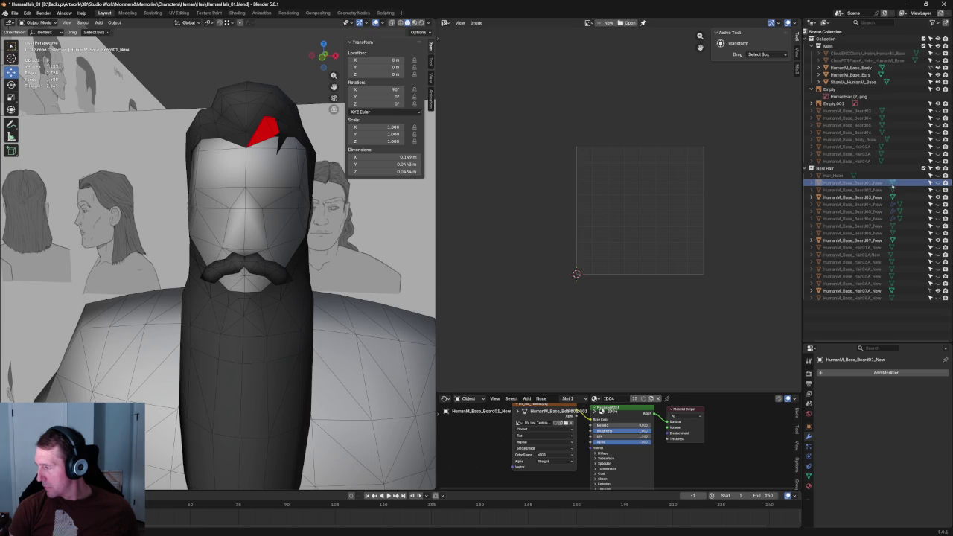
Step: Hide Beard03, show Beard04, and orbit for a close look at the beard
left_click(937, 197)
left_click(937, 204)
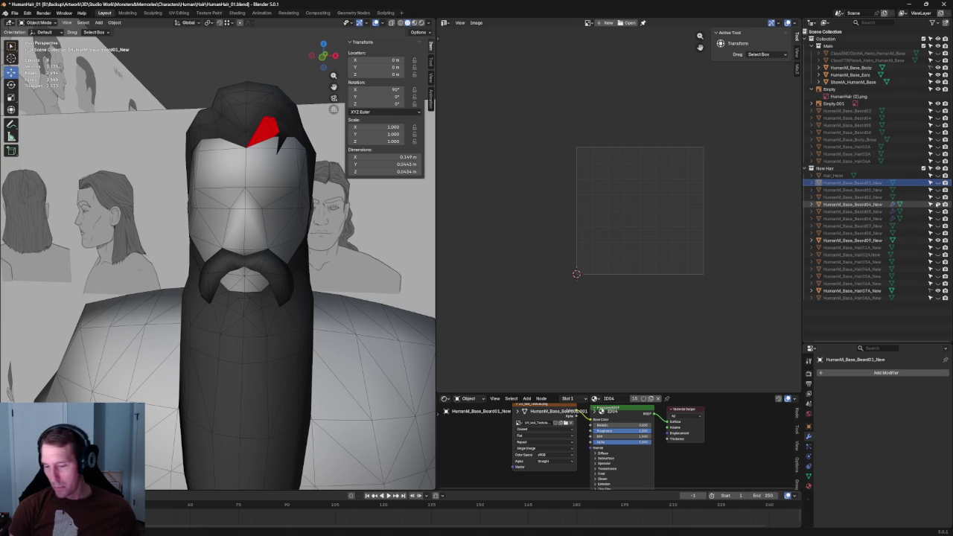
scroll(262, 325, "down", 3)
mouse_move(262, 325)
middle_mouse_down()
mouse_move(298, 316)
mouse_move(105, 320)
mouse_move(313, 248)
middle_mouse_up()
Step: Inspect the beard and torso from an angled view, the front view and a three-quarter view
scroll(305, 313, "up", 5)
scroll(104, 320, "down", 3)
scroll(245, 219, "up", 3)
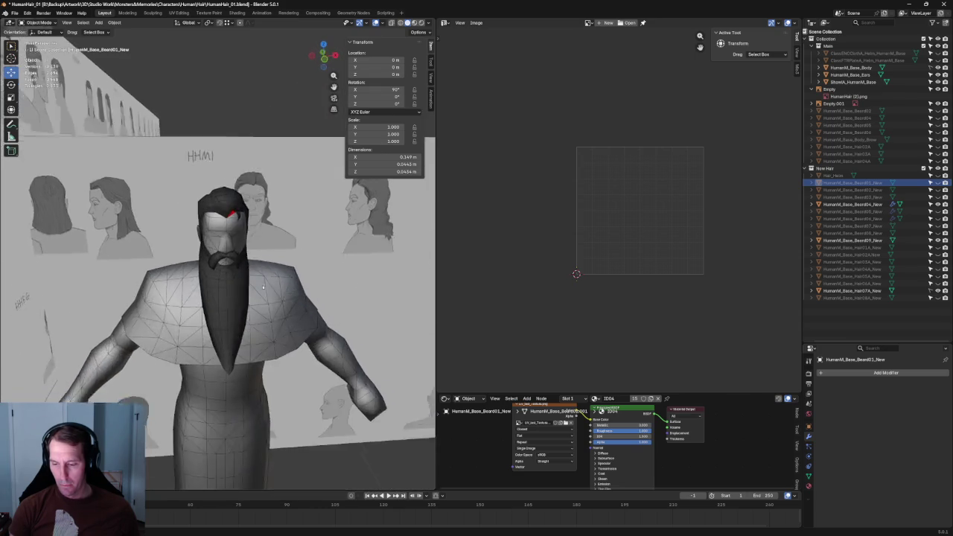
mouse_move(246, 220)
middle_mouse_down()
mouse_move(325, 280)
mouse_move(270, 282)
middle_mouse_up()
key("KP_1")
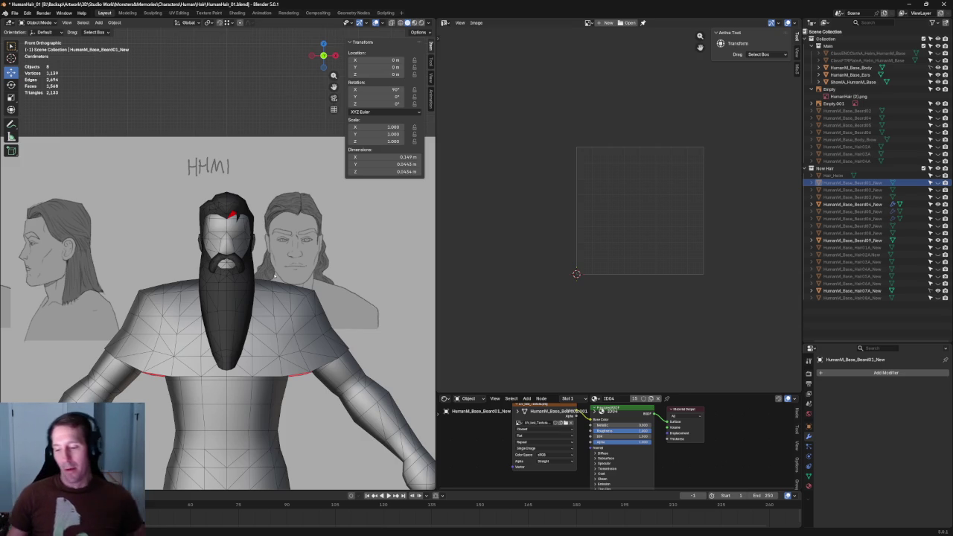
scroll(250, 315, "up", 3)
scroll(254, 310, "up", 2)
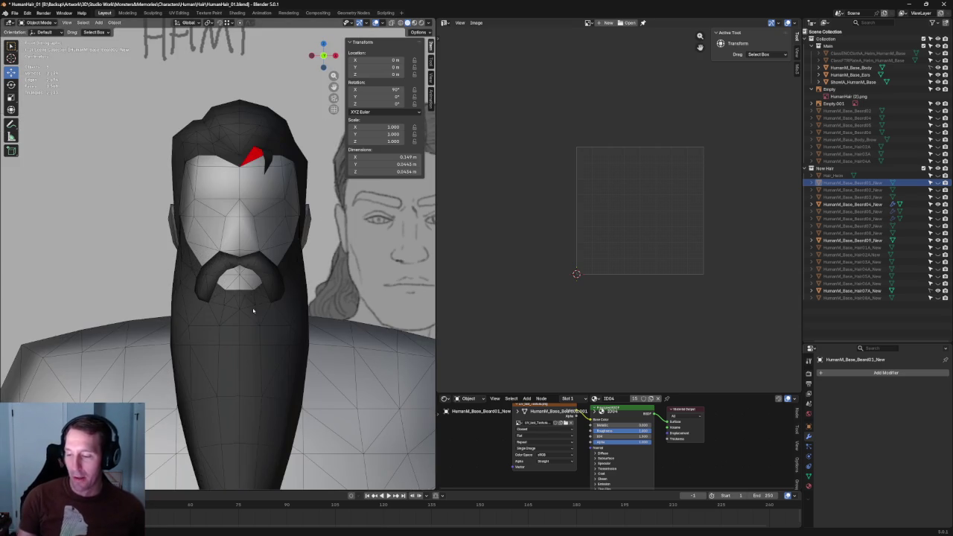
middle_click_drag(311, 295, 240, 297)
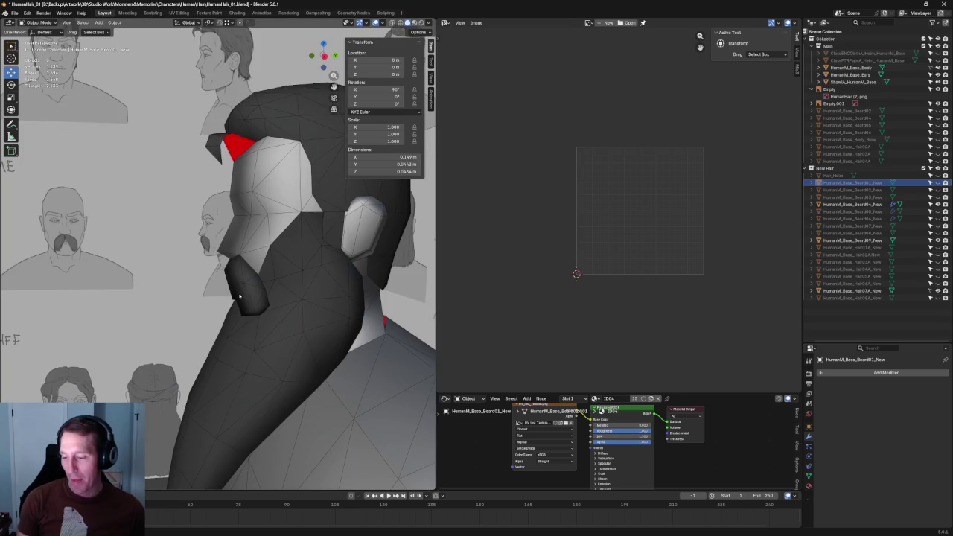
scroll(240, 295, "down", 2)
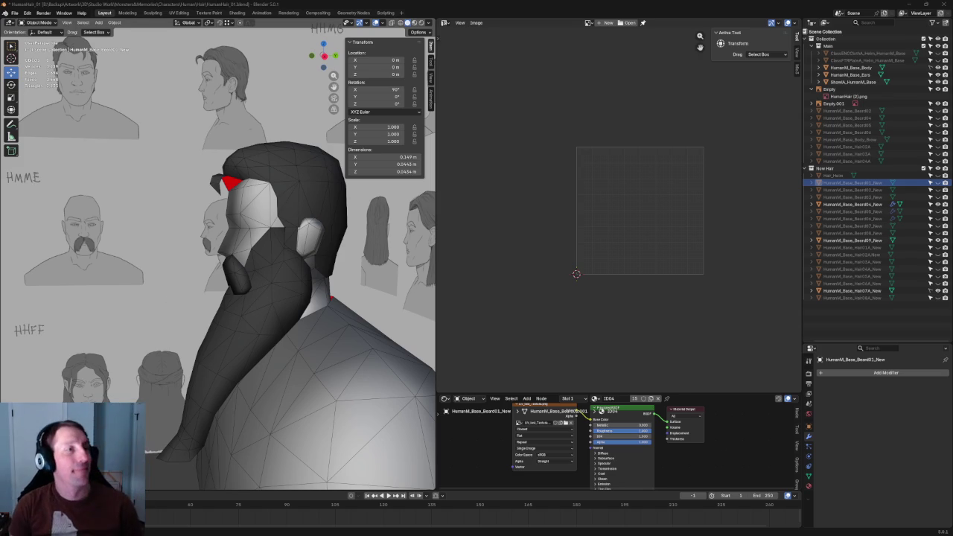
Step: Save the file, check the head from the right side, and make Beard09_New active
key("ctrl+s")
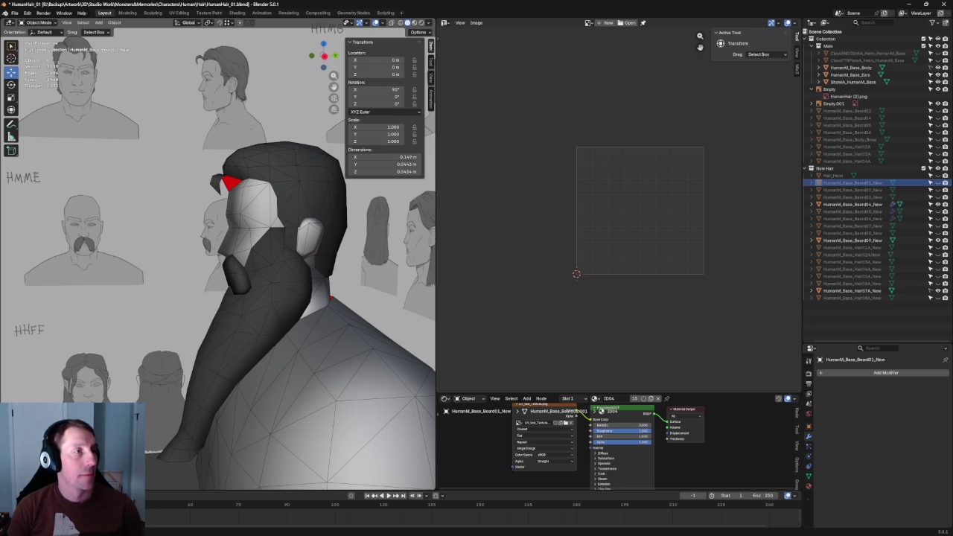
mouse_move(328, 246)
middle_mouse_down()
mouse_move(308, 247)
mouse_move(311, 235)
middle_mouse_up()
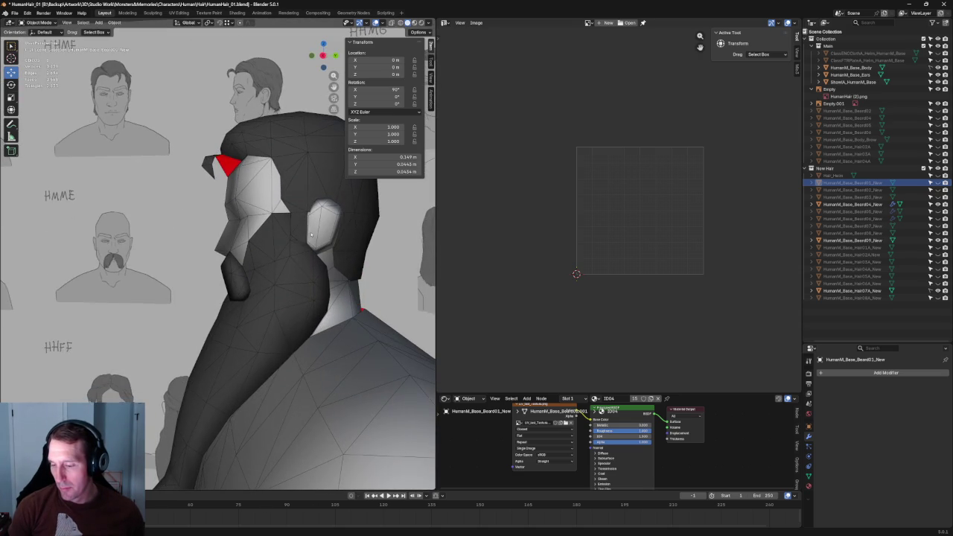
key("KP_3")
scroll(313, 229, "down", 3)
scroll(185, 257, "down", 3)
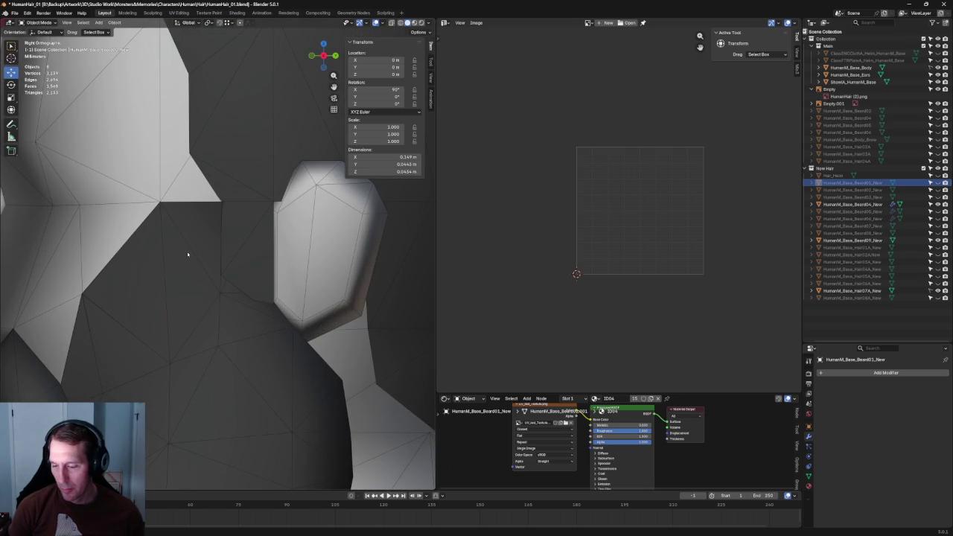
middle_click_drag(189, 253, 186, 257)
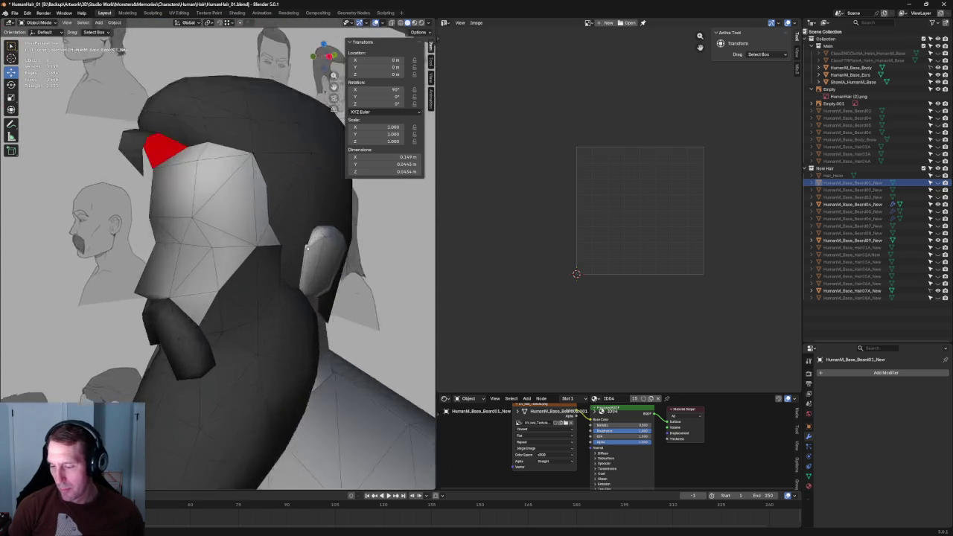
scroll(187, 253, "up", 3)
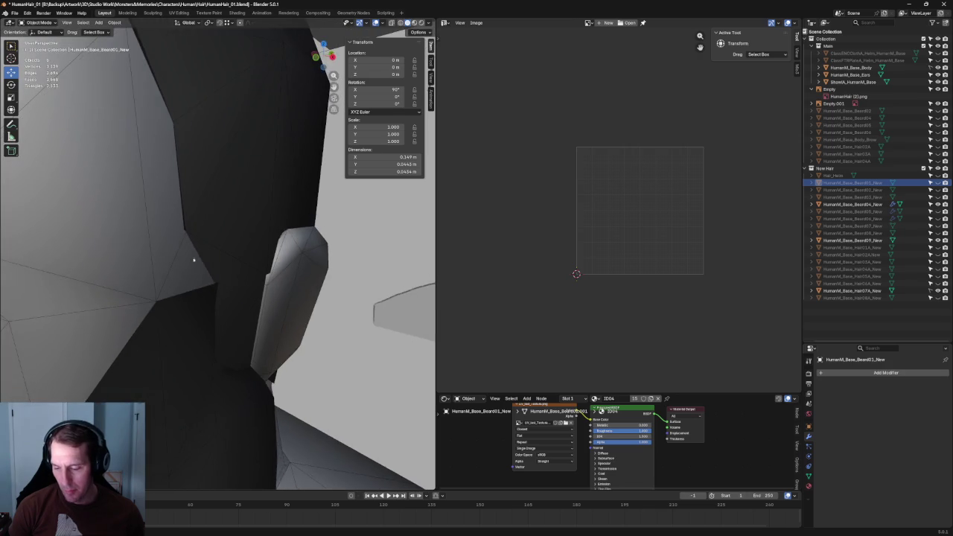
middle_click_drag(193, 258, 207, 257)
left_click(318, 279)
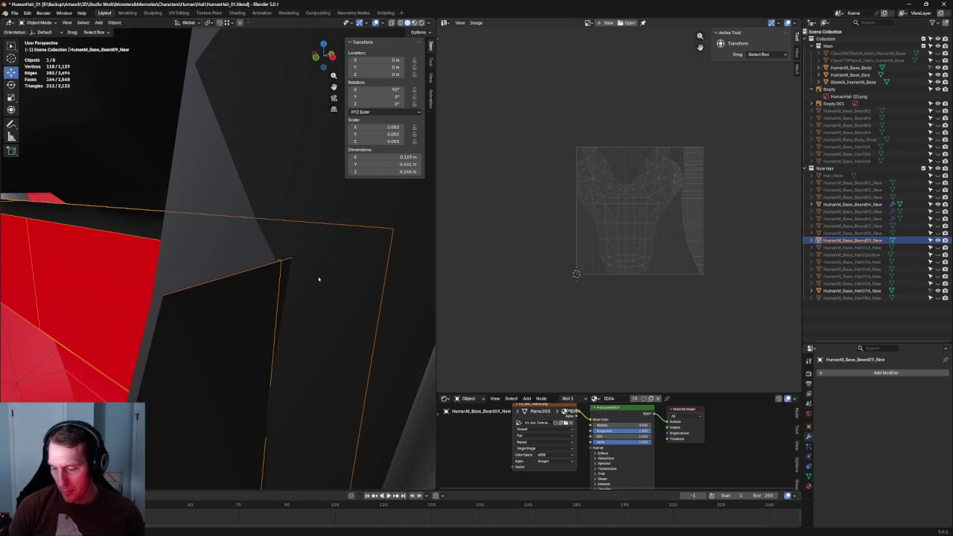
Step: Select the reference empty Empty.001, clear the selection, then pick the Hair07A_New hair mesh
scroll(308, 255, "down", 3)
scroll(308, 255, "down", 2)
left_click(307, 255)
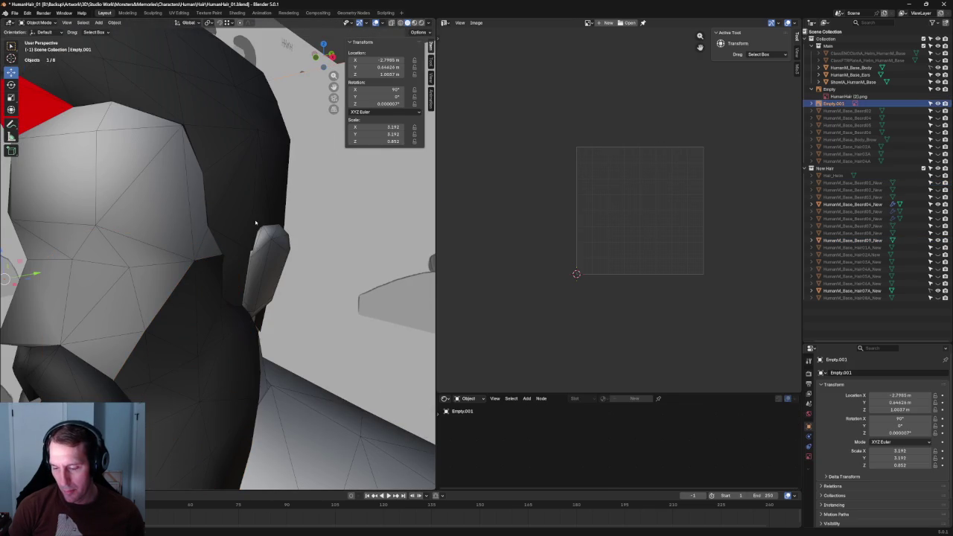
scroll(250, 223, "up", 2)
scroll(257, 253, "up", 2)
scroll(264, 186, "down", 4)
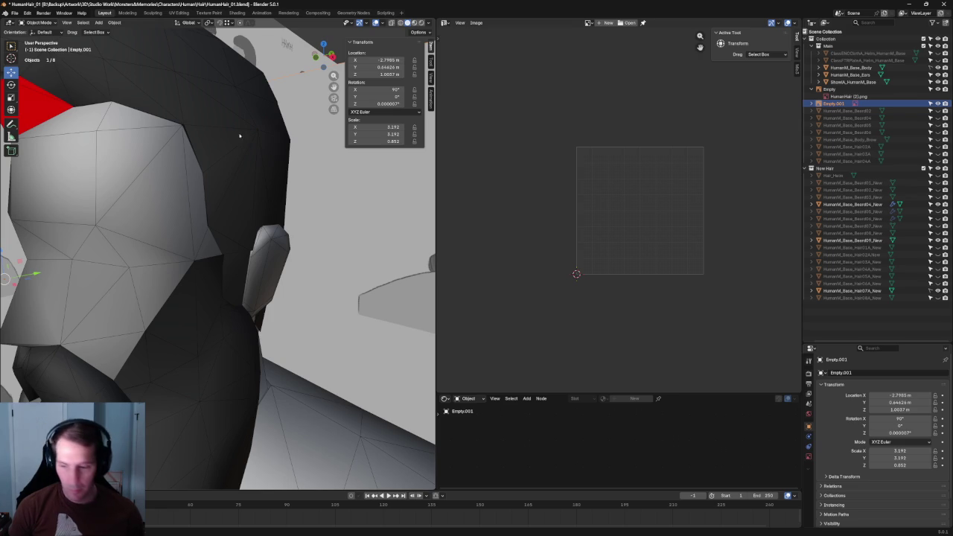
scroll(278, 179, "down", 5)
scroll(268, 149, "up", 1)
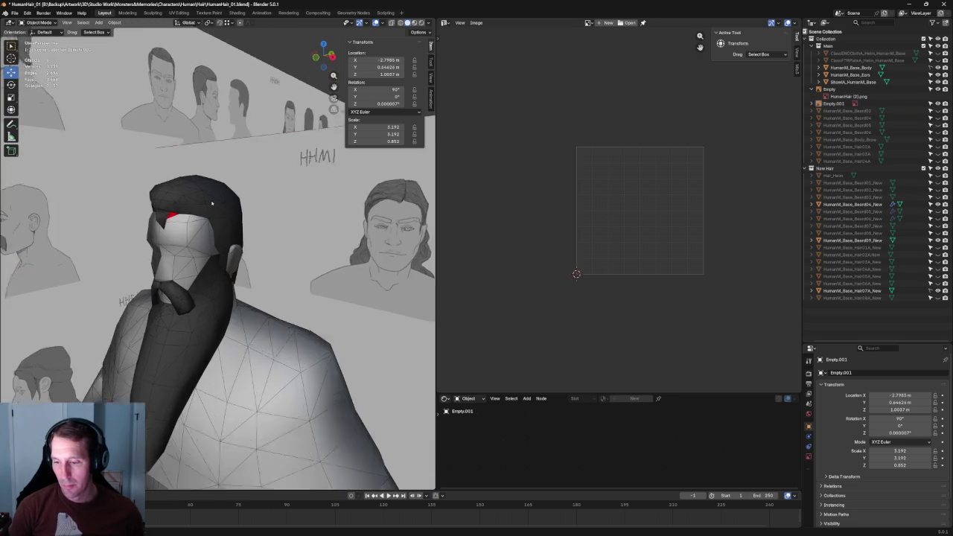
scroll(243, 185, "up", 3)
scroll(298, 185, "down", 3)
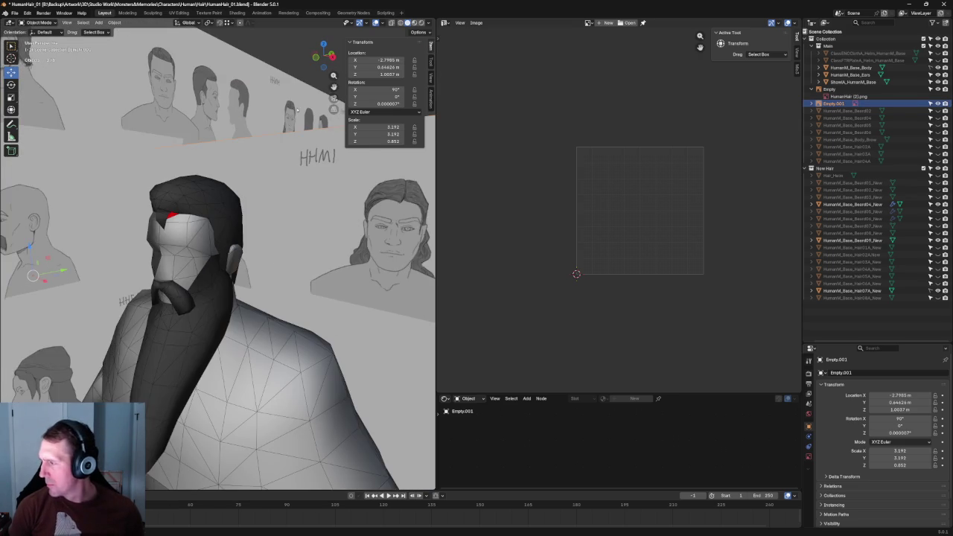
scroll(223, 223, "down", 2)
key("alt+a")
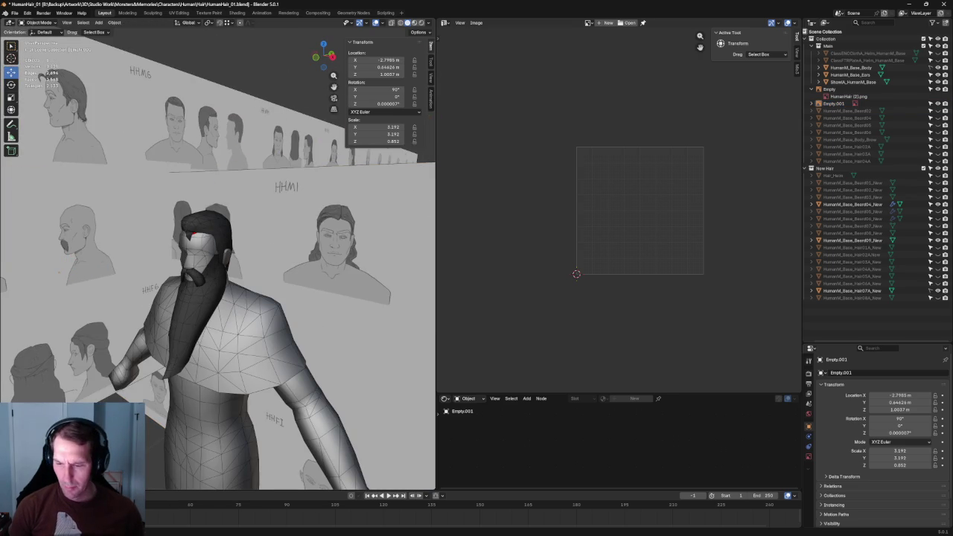
left_click(854, 291)
Step: View the character from the front and collapse the Empty collection in the outliner
left_click(202, 222)
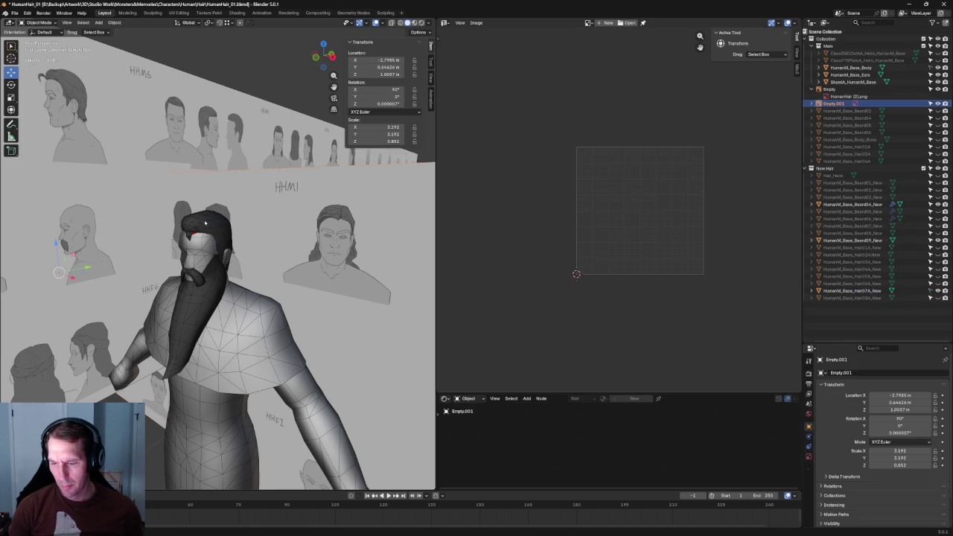
middle_click_drag(202, 222, 209, 225)
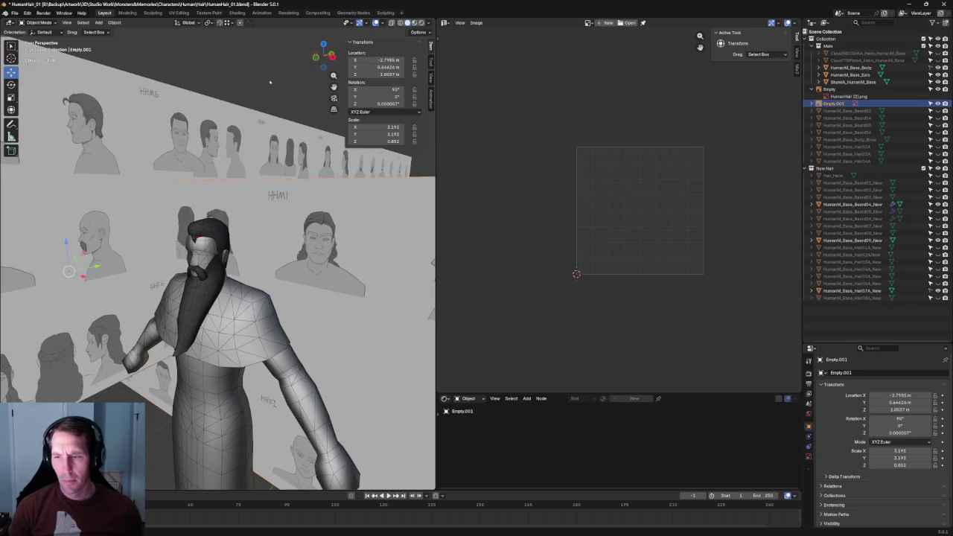
key("alt+a")
key("KP_1")
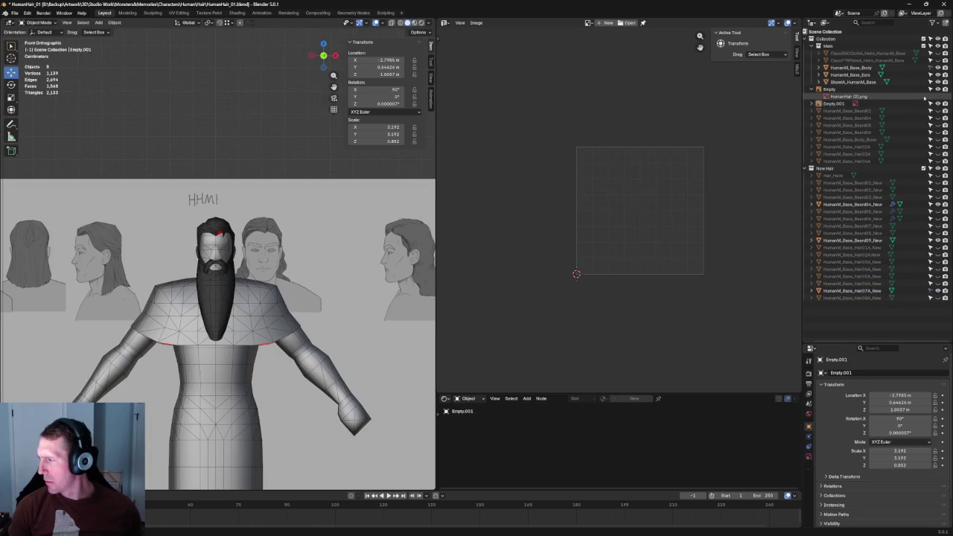
left_click(811, 90)
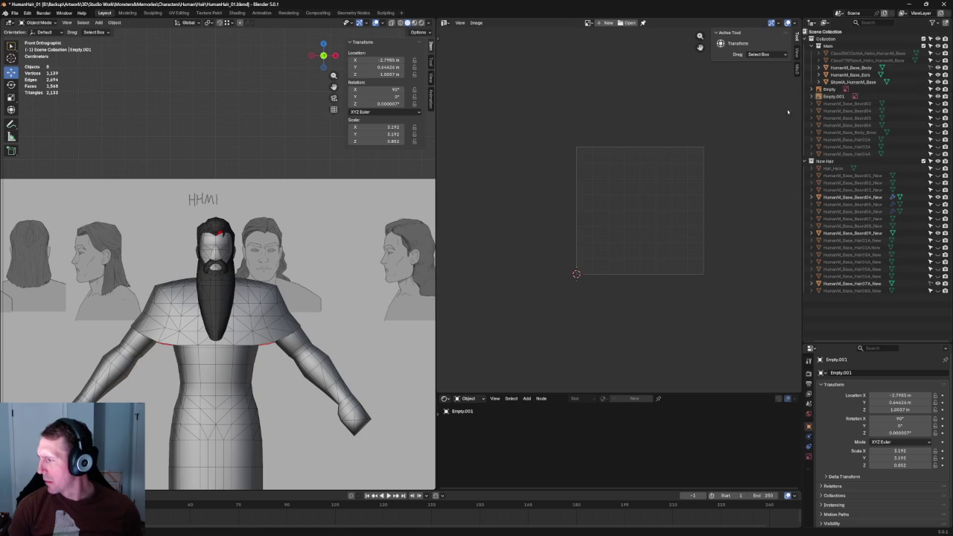
Step: Check Empty.001, the shawl and Beard04, then select and frame the hair mesh
left_click(218, 226)
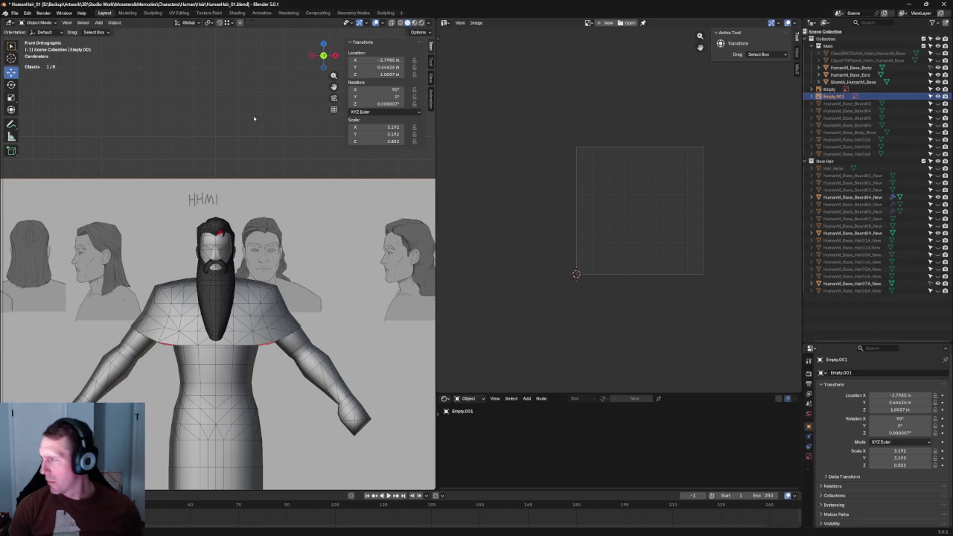
left_click(243, 286)
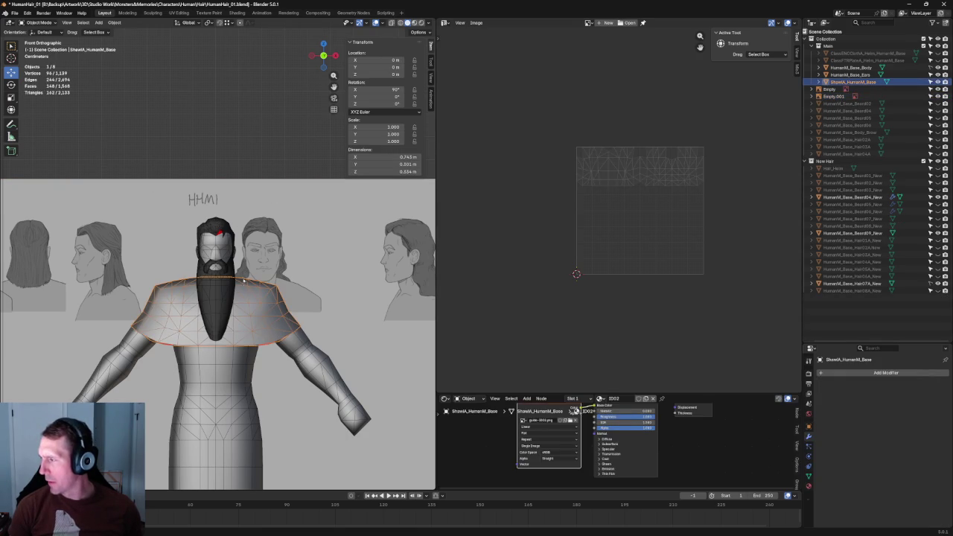
left_click(218, 267)
left_click(220, 233)
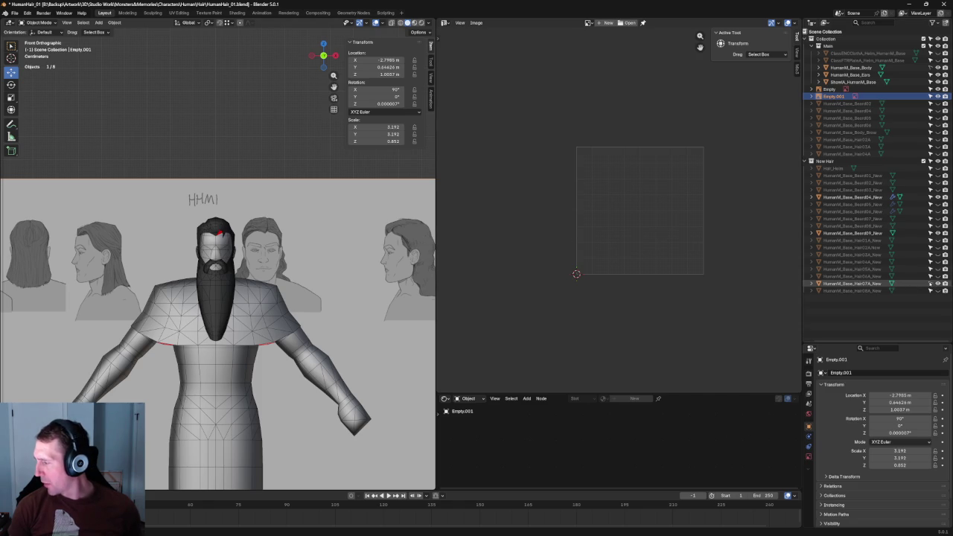
key("alt+a")
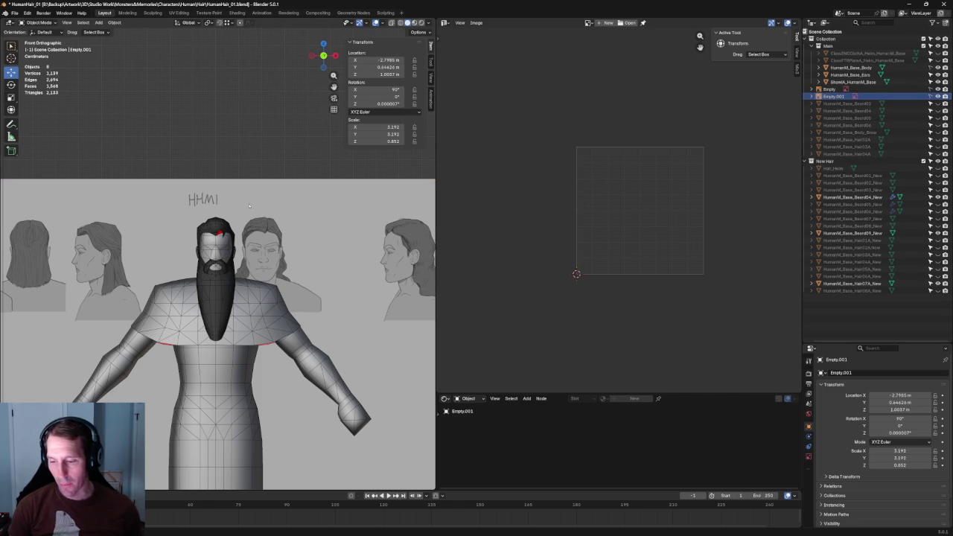
left_click(213, 228)
key("KP_Decimal")
Step: Orbit and zoom in on the Hair07A_New hair near the ear, then enter Edit Mode on it
scroll(281, 170, "up", 2)
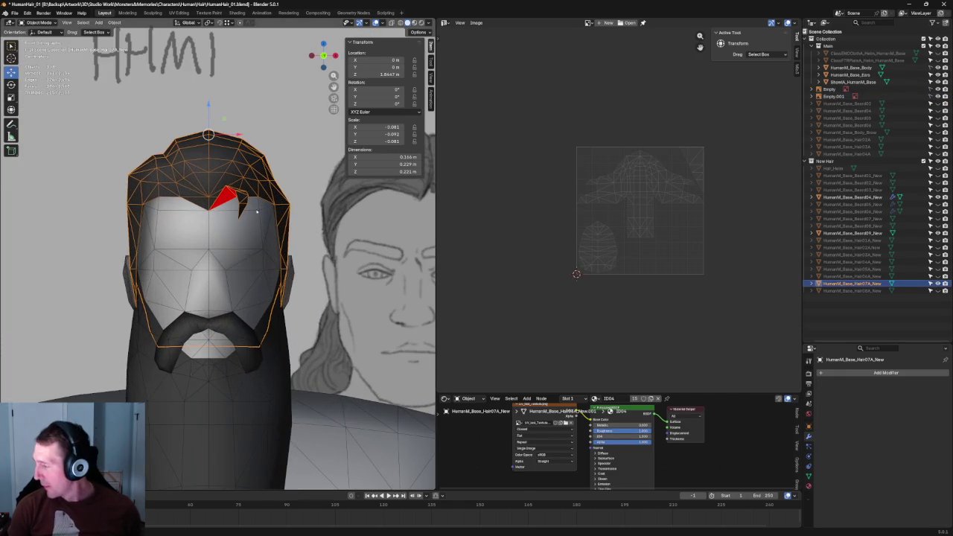
scroll(252, 176, "down", 2)
scroll(251, 176, "up", 2)
middle_click_drag(251, 175, 253, 218)
scroll(253, 218, "up", 5)
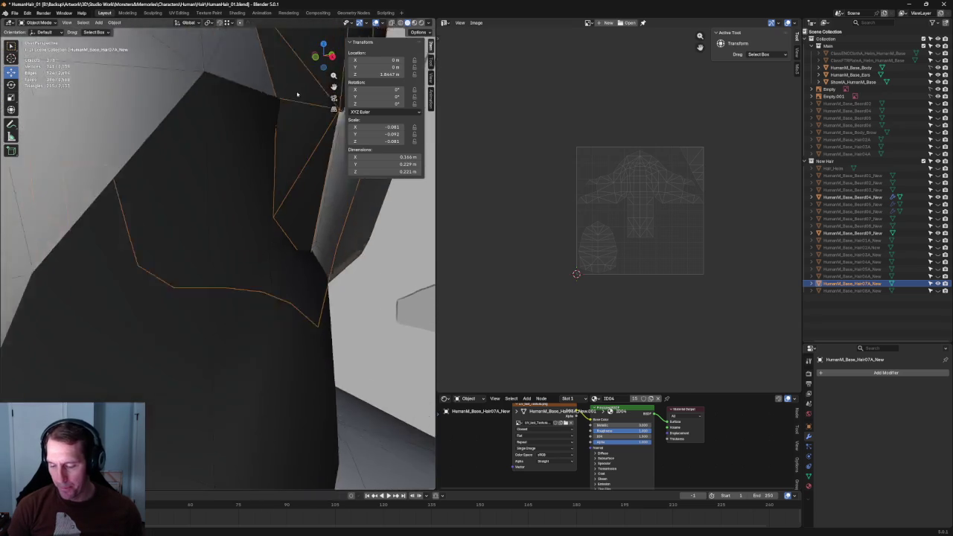
middle_click_drag(268, 176, 236, 298)
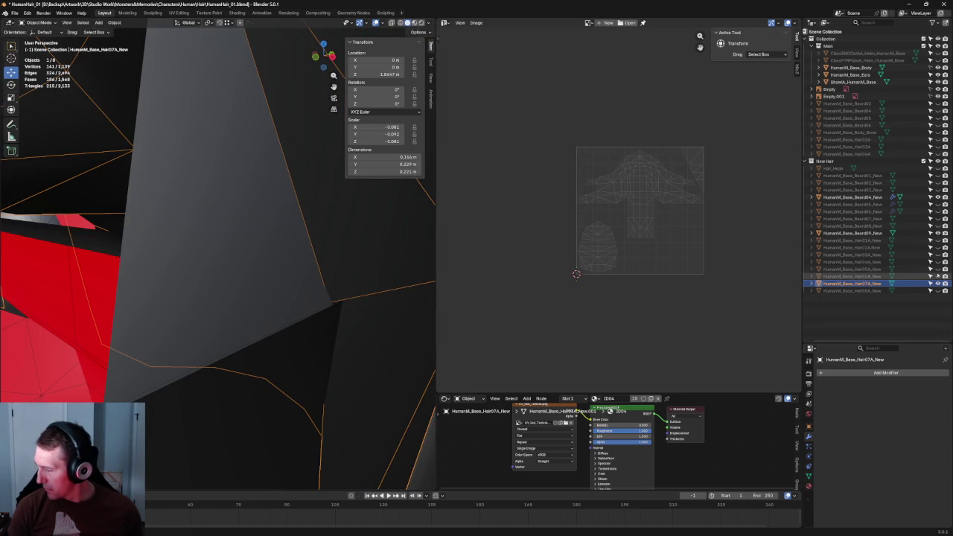
key("KP_Decimal")
middle_click_drag(290, 264, 189, 279)
scroll(272, 263, "up", 3)
scroll(270, 263, "up", 3)
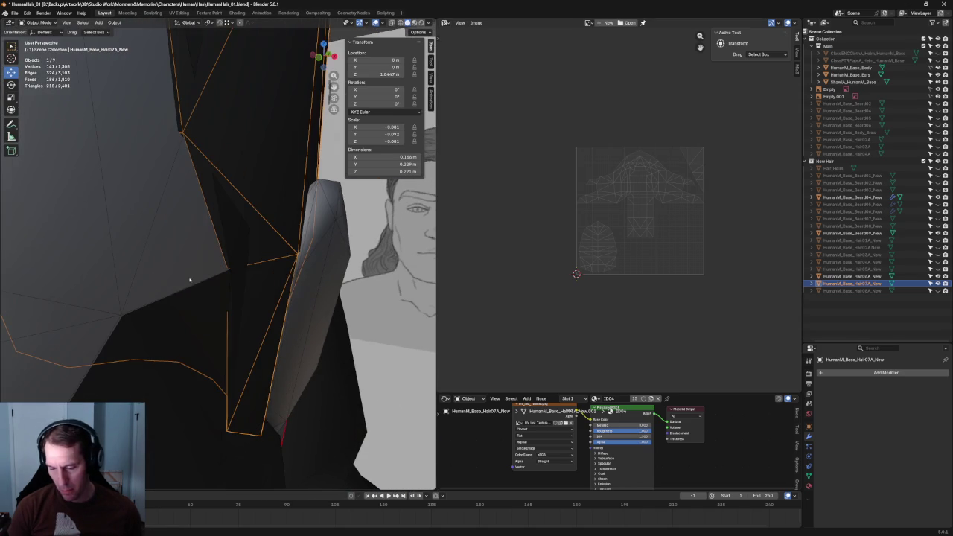
key("Tab")
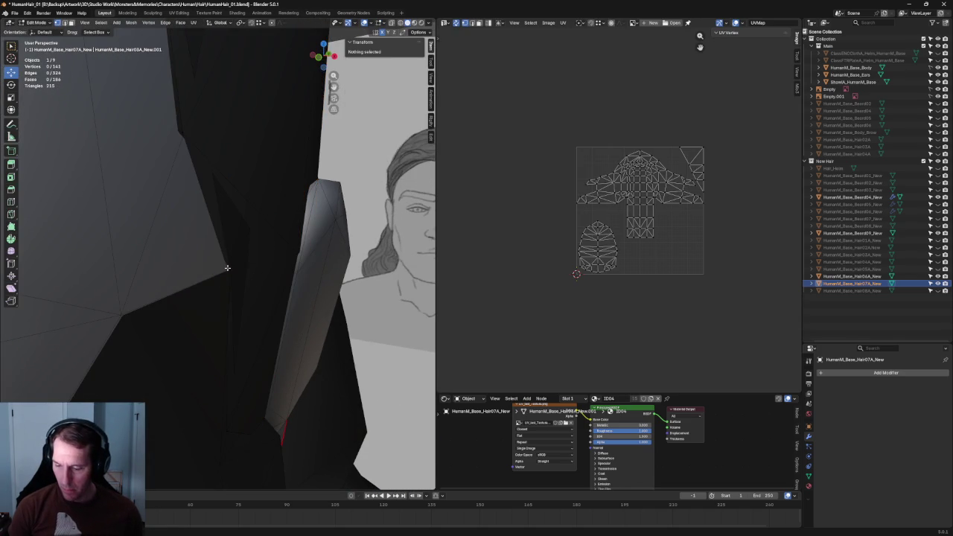
Step: Move a hairline vertex near the temple to a new position, refining it twice
left_click(227, 267)
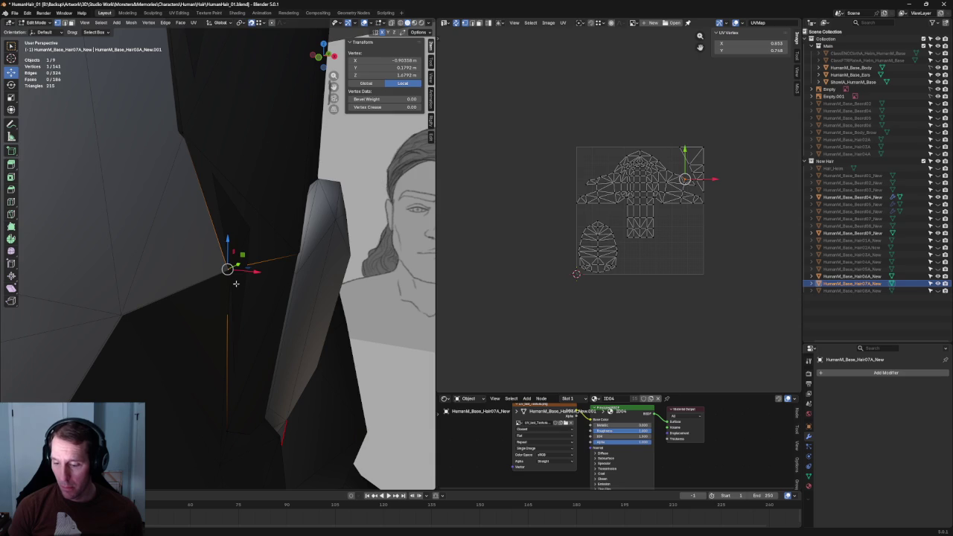
middle_click_drag(236, 284, 179, 269)
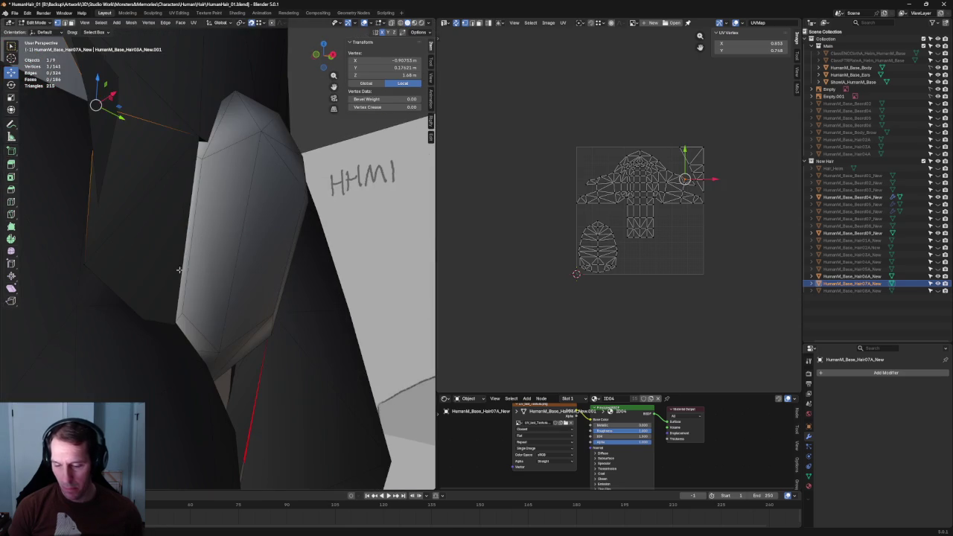
key("g")
left_click(86, 264)
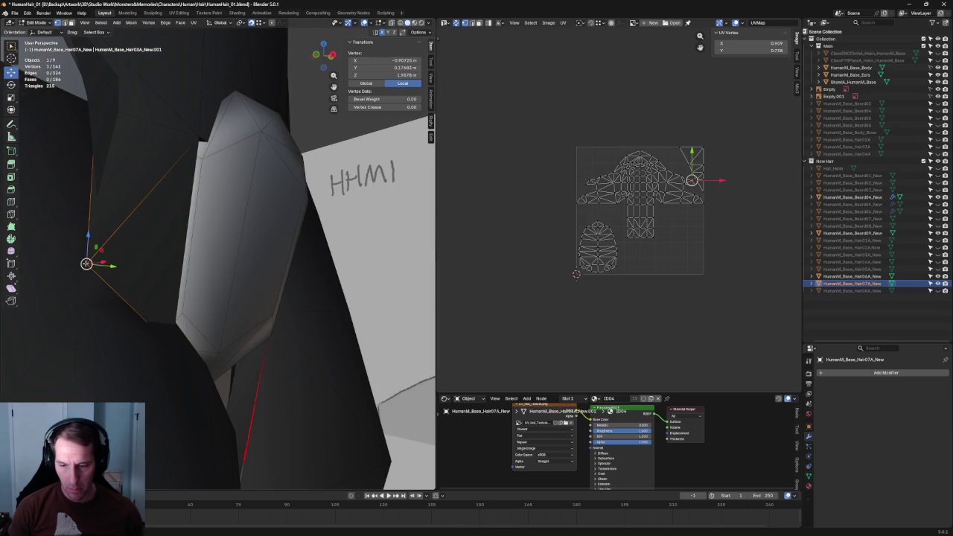
key("g")
left_click(83, 263)
Step: Reposition a second hairline vertex on the hair mesh
middle_click_drag(83, 264, 221, 269)
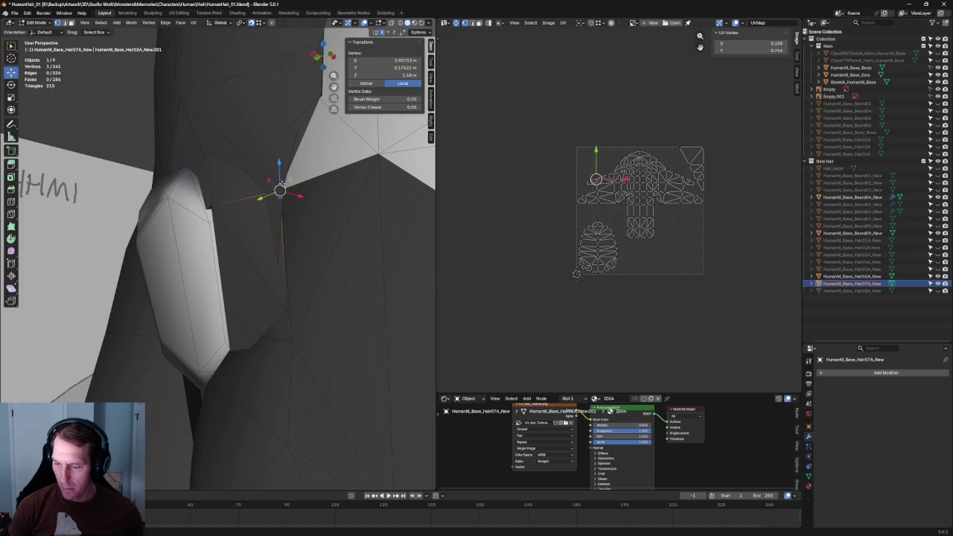
middle_click_drag(282, 184, 259, 229)
key("g")
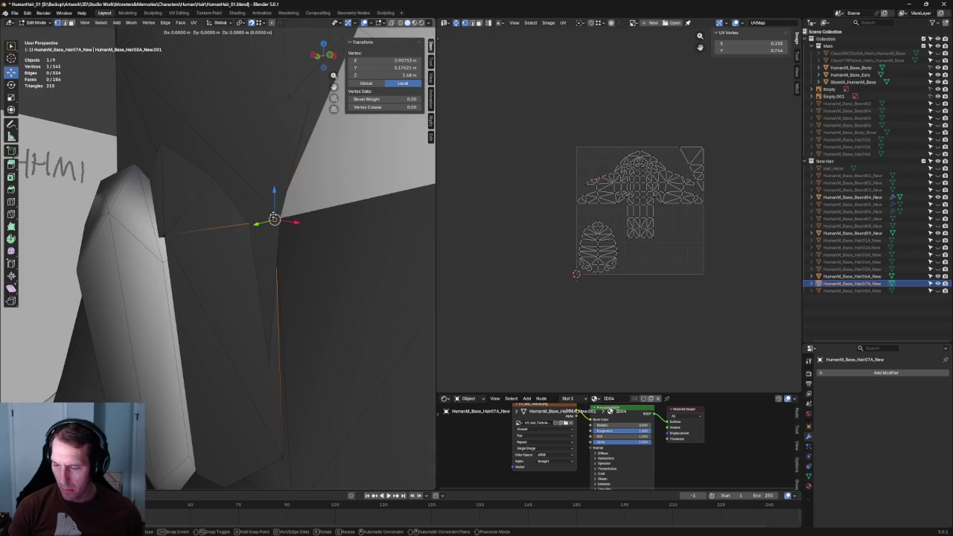
left_click(279, 216)
mouse_move(279, 216)
middle_mouse_down()
mouse_move(196, 250)
mouse_move(245, 238)
mouse_move(254, 280)
mouse_move(247, 259)
mouse_move(186, 248)
mouse_move(260, 233)
mouse_move(233, 243)
mouse_move(250, 264)
mouse_move(368, 272)
middle_mouse_up()
Step: Inspect the reshaped hairline, clear the vertex selection and orbit toward a front view
scroll(245, 238, "up", 3)
scroll(254, 280, "down", 3)
scroll(216, 253, "up", 3)
scroll(201, 245, "down", 3)
scroll(260, 233, "down", 3)
scroll(245, 256, "up", 3)
scroll(250, 264, "up", 2)
scroll(276, 266, "down", 3)
left_click(368, 271)
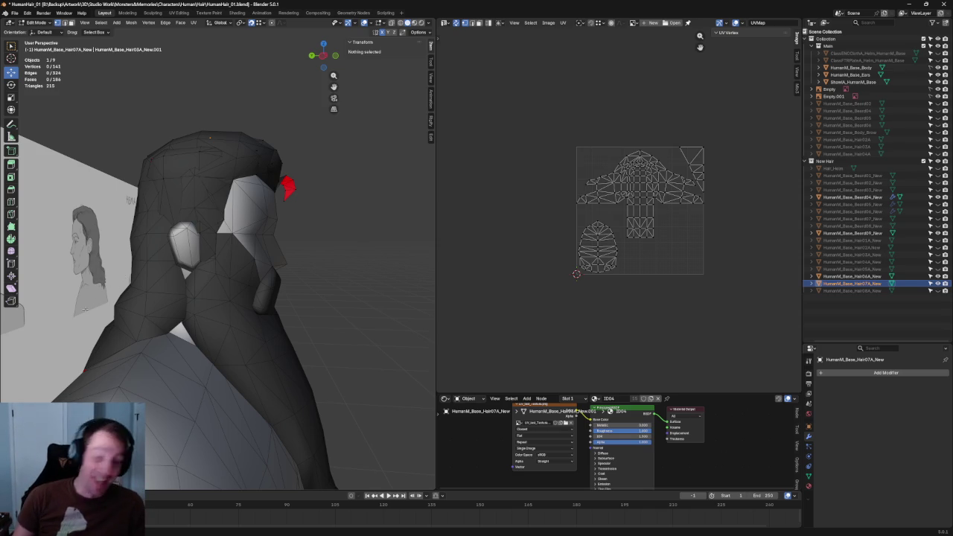
mouse_move(329, 140)
middle_mouse_down()
mouse_move(196, 178)
mouse_move(212, 171)
mouse_move(236, 181)
middle_mouse_up()
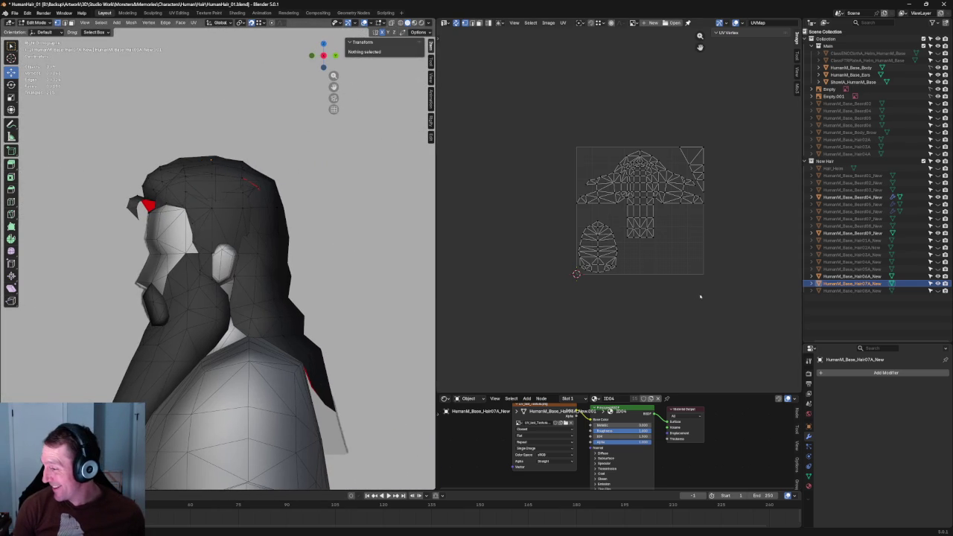
Step: Centre the UV view on the hair islands and clear the UV selection
scroll(622, 246, "up", 2)
middle_click_drag(631, 216, 588, 222)
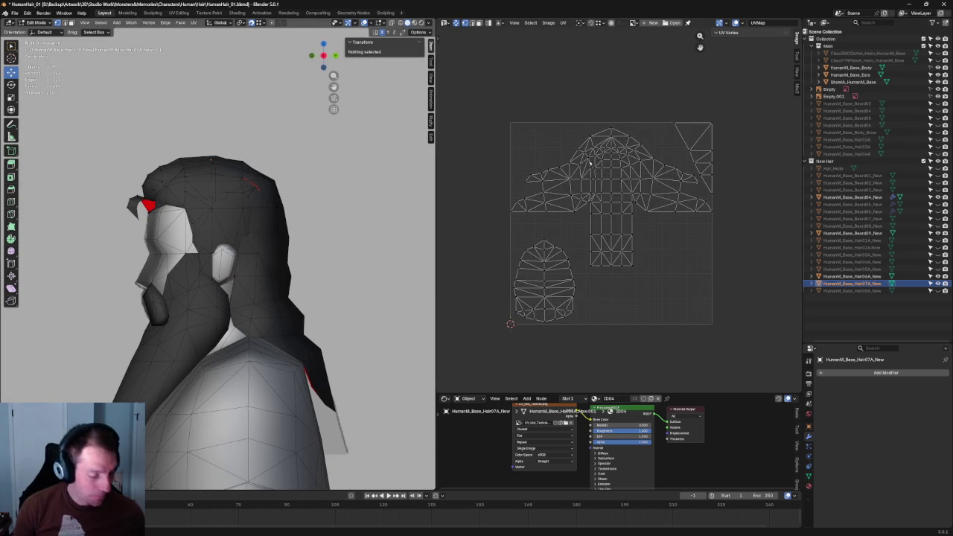
left_click_drag(609, 117, 590, 166)
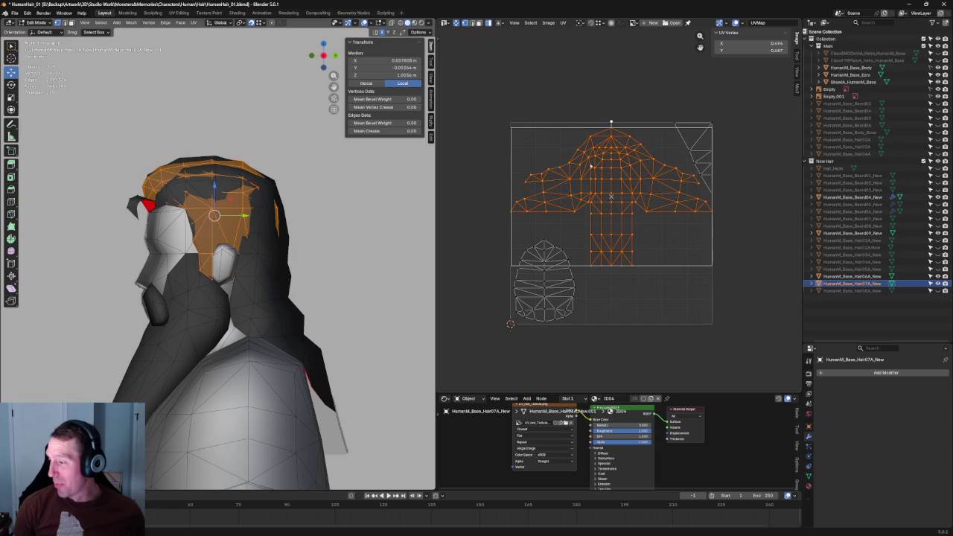
scroll(596, 163, "up", 1)
scroll(586, 203, "up", 1)
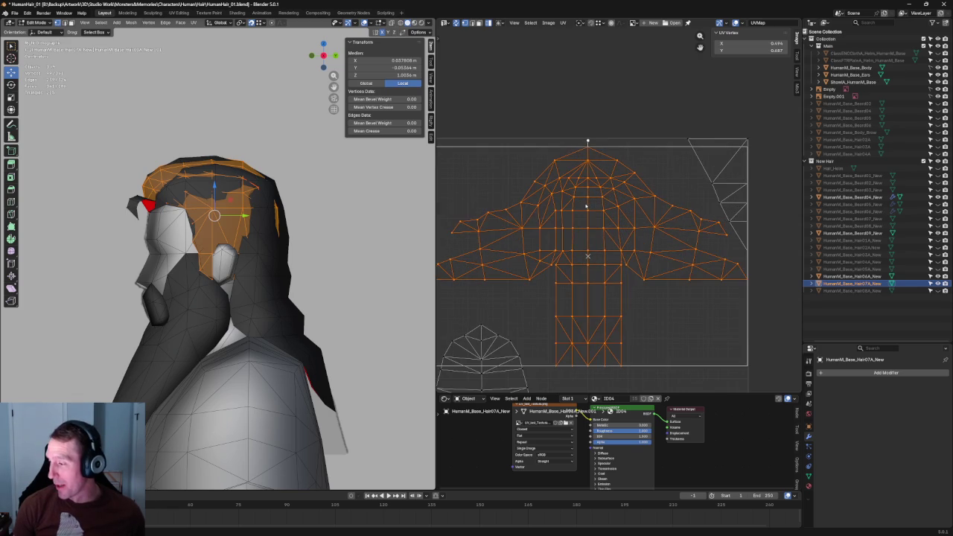
scroll(585, 207, "down", 1)
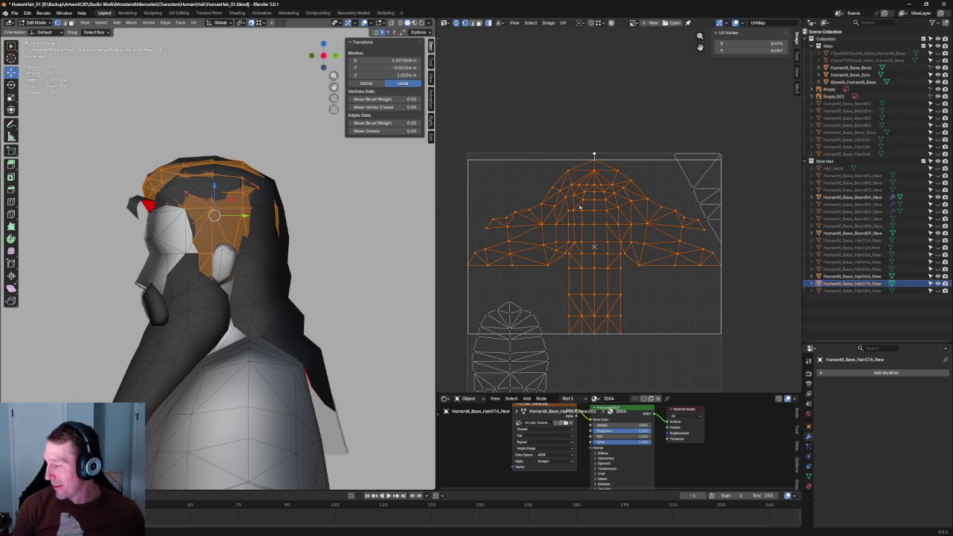
left_click(760, 298)
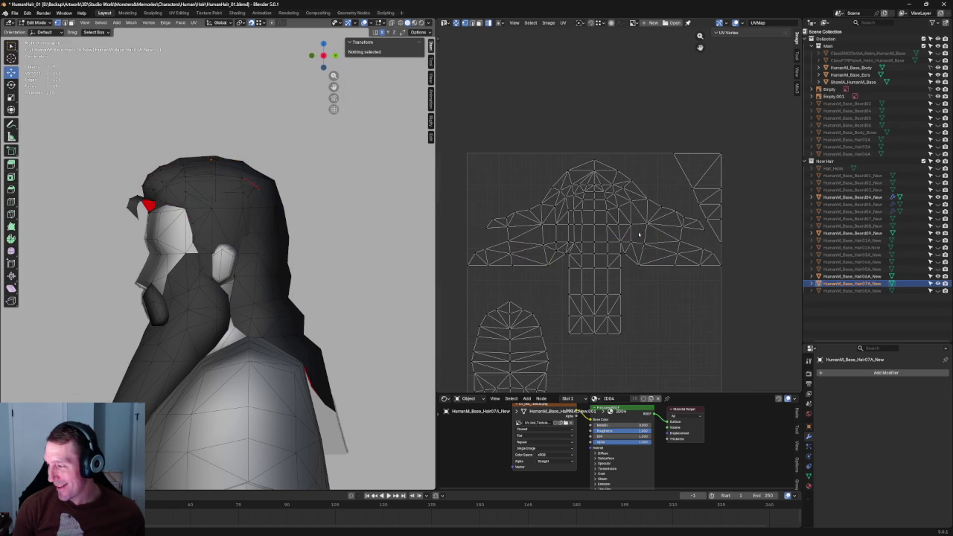
Step: Select the large upper hair UV island and slide it slightly across the UV square
key("l")
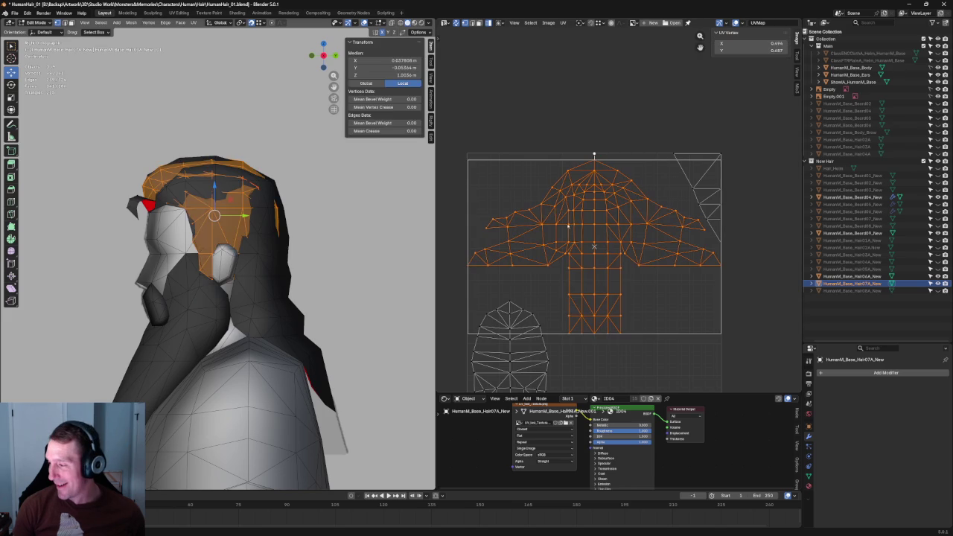
key("shift+space")
key("g")
left_click_drag(595, 216, 596, 217)
middle_click_drag(595, 223, 638, 210)
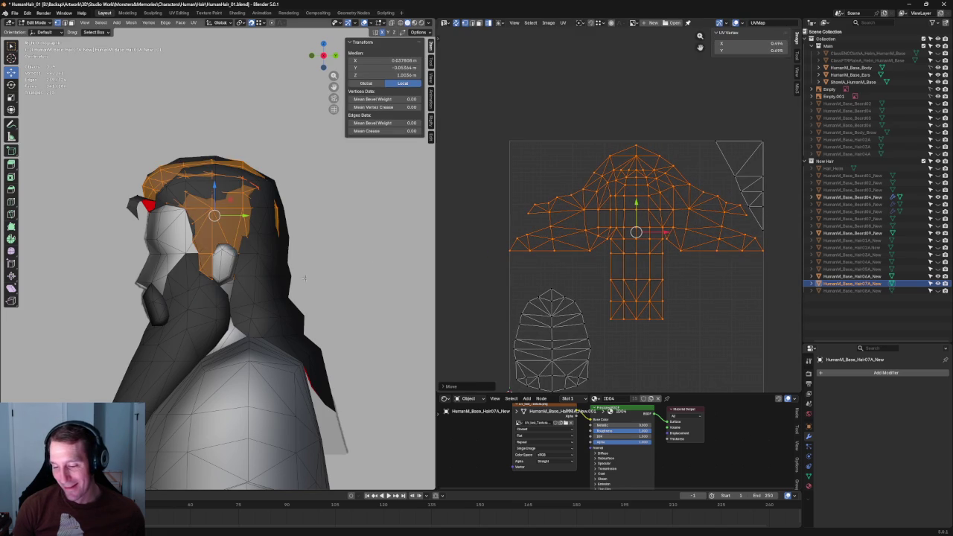
scroll(304, 278, "up", 2)
scroll(303, 278, "up", 2)
scroll(303, 277, "up", 2)
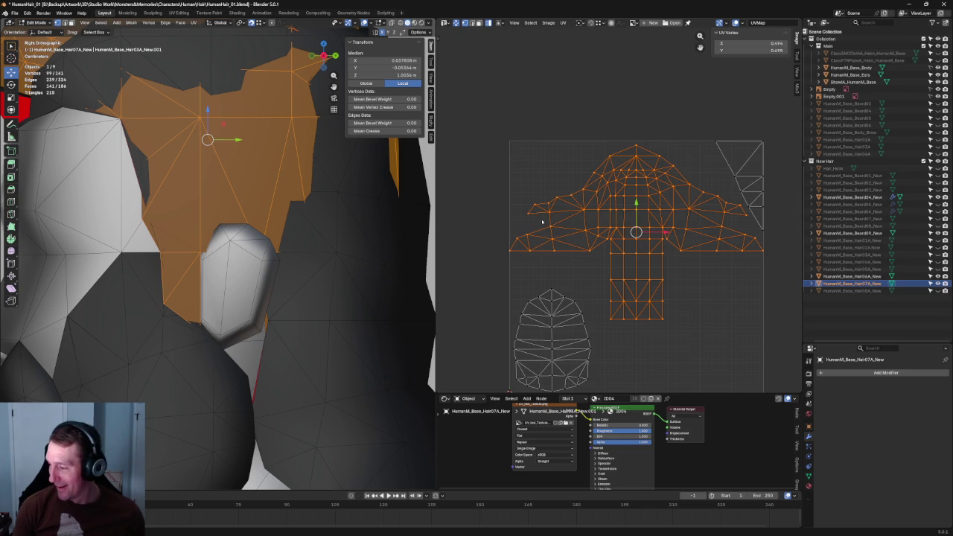
left_click(530, 262)
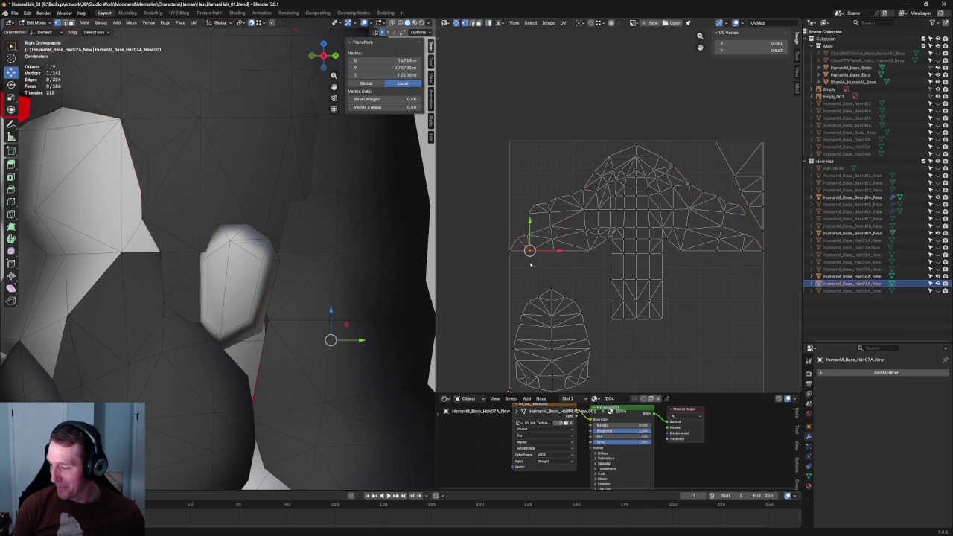
Step: Extend the UV vertex selection and toggle visibility of Beard09 and Hair06A
left_click(560, 238, "shift")
middle_click_drag(246, 246, 324, 287)
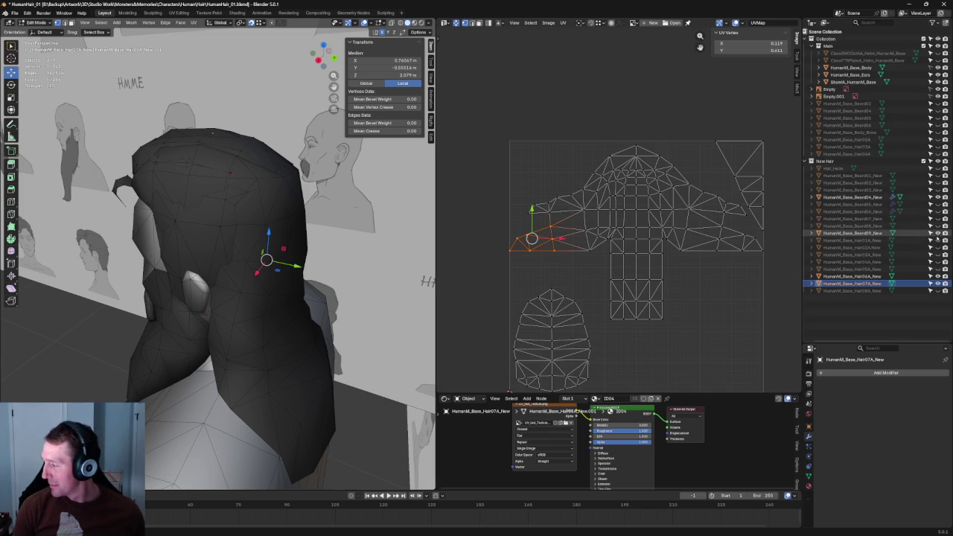
left_click(931, 233)
left_click(930, 233)
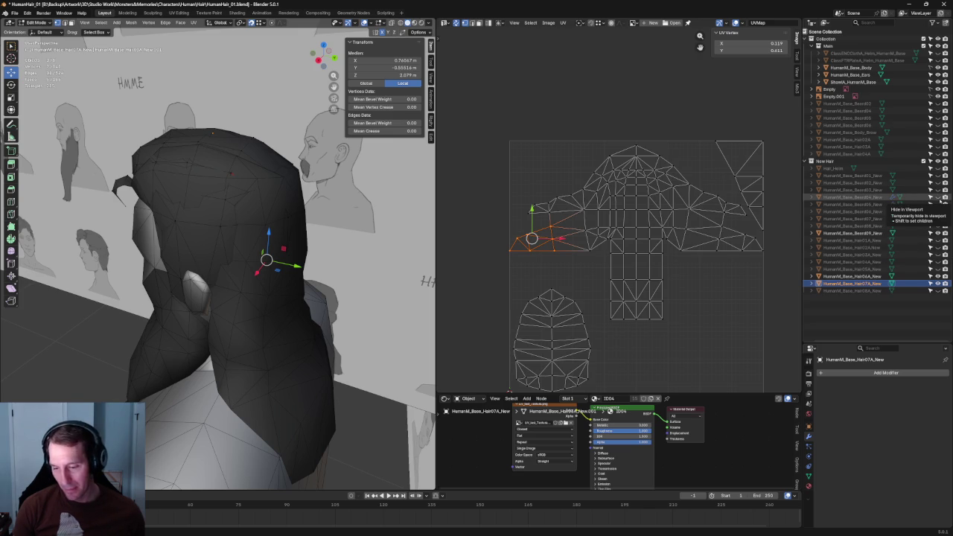
left_click(931, 276)
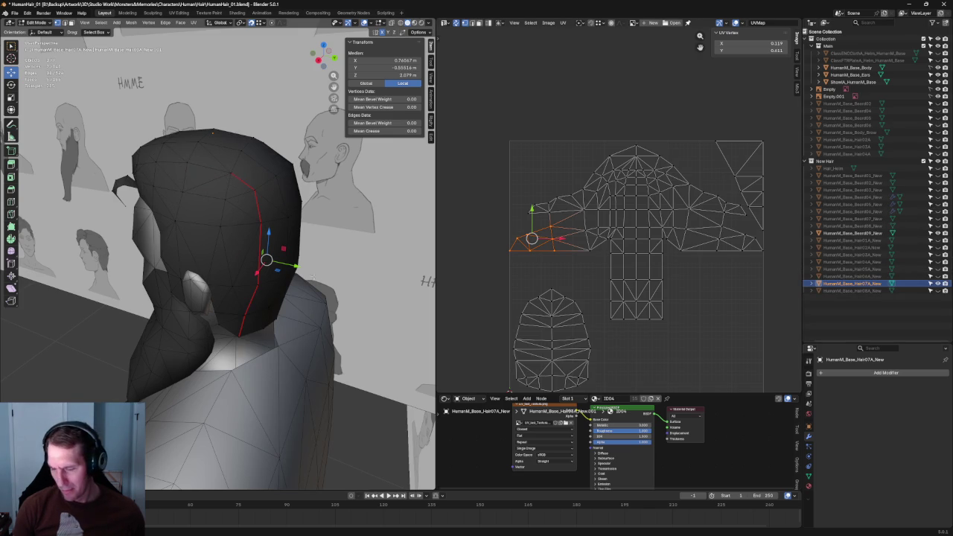
Step: Clear the UV selection and turn on X-ray for a side-rear view of the hair
mouse_move(311, 262)
middle_mouse_down()
mouse_move(267, 229)
mouse_move(244, 232)
mouse_move(275, 219)
mouse_move(281, 234)
mouse_move(237, 229)
middle_mouse_up()
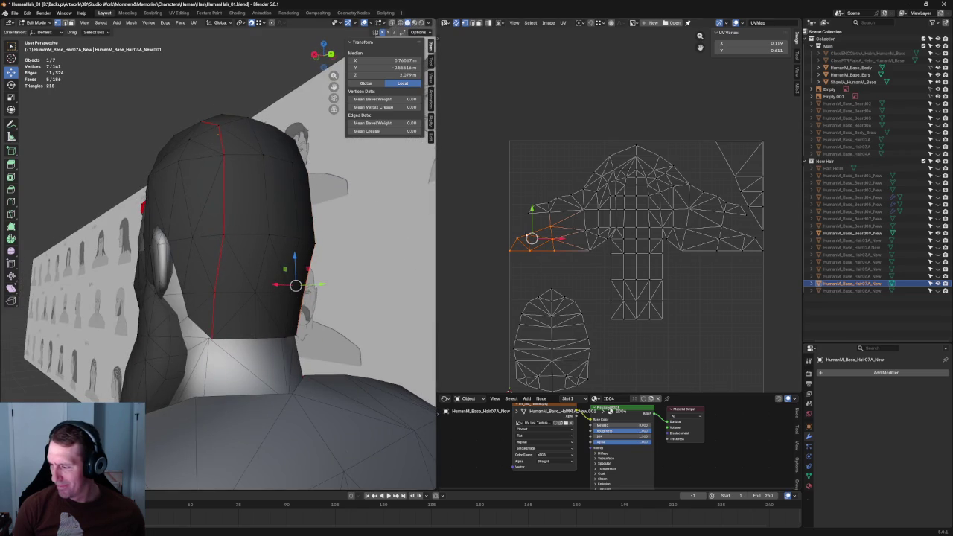
left_click(550, 268)
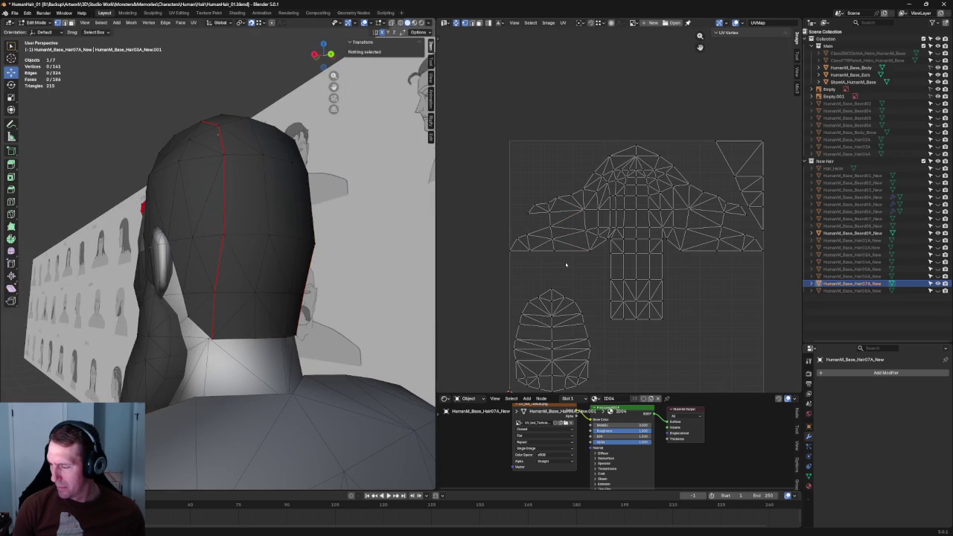
middle_click_drag(163, 223, 254, 135)
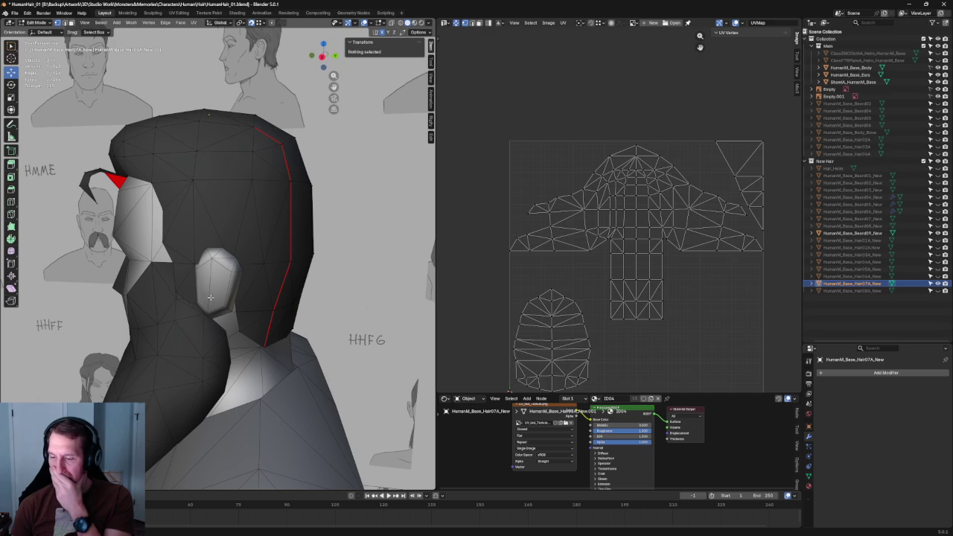
mouse_move(269, 298)
middle_mouse_down()
mouse_move(335, 249)
mouse_move(309, 258)
mouse_move(286, 282)
mouse_move(198, 283)
mouse_move(207, 284)
middle_mouse_up()
key("alt+z")
key("alt+z")
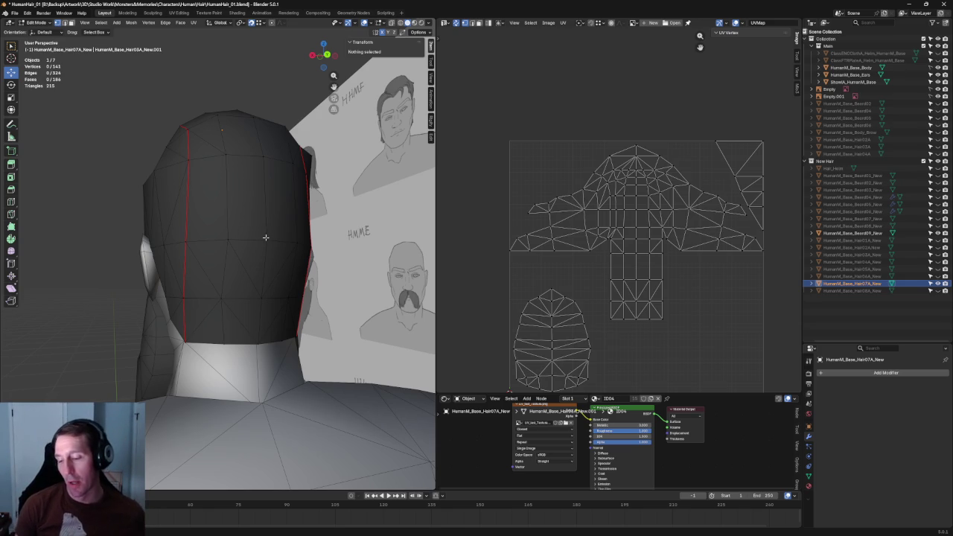
mouse_move(265, 214)
middle_mouse_down()
mouse_move(239, 179)
mouse_move(203, 170)
middle_mouse_up()
Step: Join two crown vertices with Connect Vertex Path, splitting the faces across the top
left_click(240, 178)
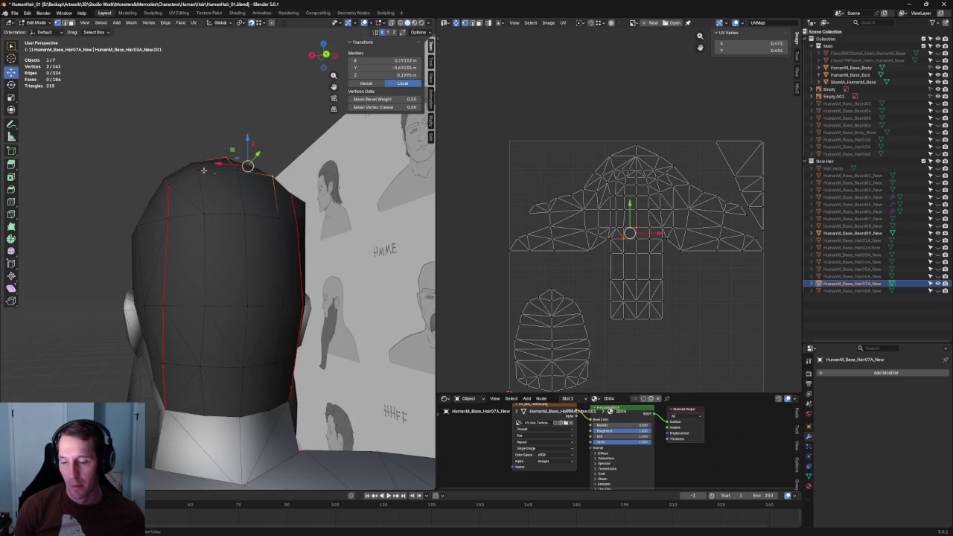
right_click(196, 173)
left_click(171, 224)
key("alt+a")
mouse_move(171, 223)
middle_mouse_down()
mouse_move(111, 170)
mouse_move(106, 181)
mouse_move(219, 174)
mouse_move(206, 164)
mouse_move(151, 176)
mouse_move(196, 169)
mouse_move(186, 164)
mouse_move(200, 153)
mouse_move(232, 209)
mouse_move(209, 183)
mouse_move(117, 191)
mouse_move(309, 276)
middle_mouse_up()
scroll(309, 276, "up", 3)
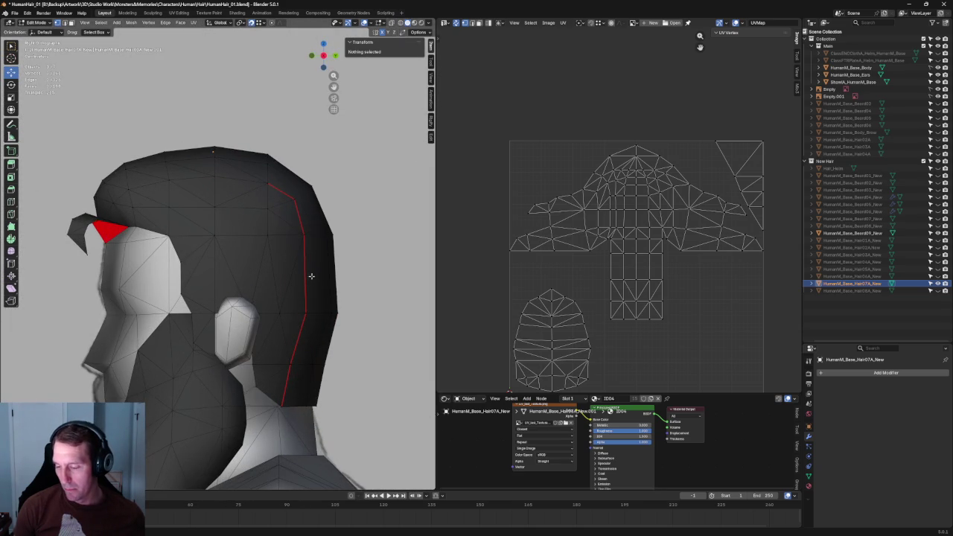
key("alt+z")
Step: With X-ray on, dissolve two selected edges on the side of the head
key("alt+z")
key("alt+z")
left_click(295, 292)
key("alt+z")
middle_click_drag(296, 292, 263, 238)
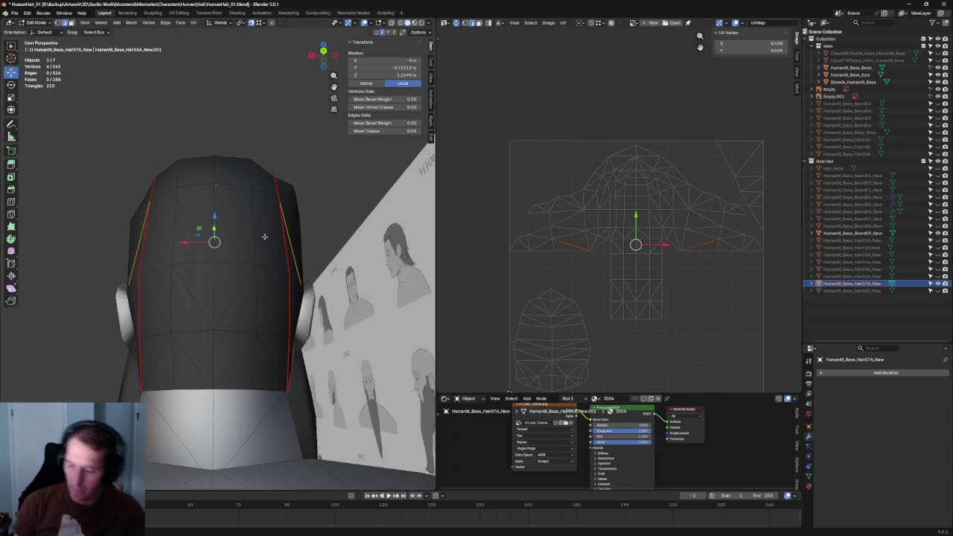
key("ctrl+x")
Step: Connect the selected vertices on the head's left edge with new edges
left_click(133, 223)
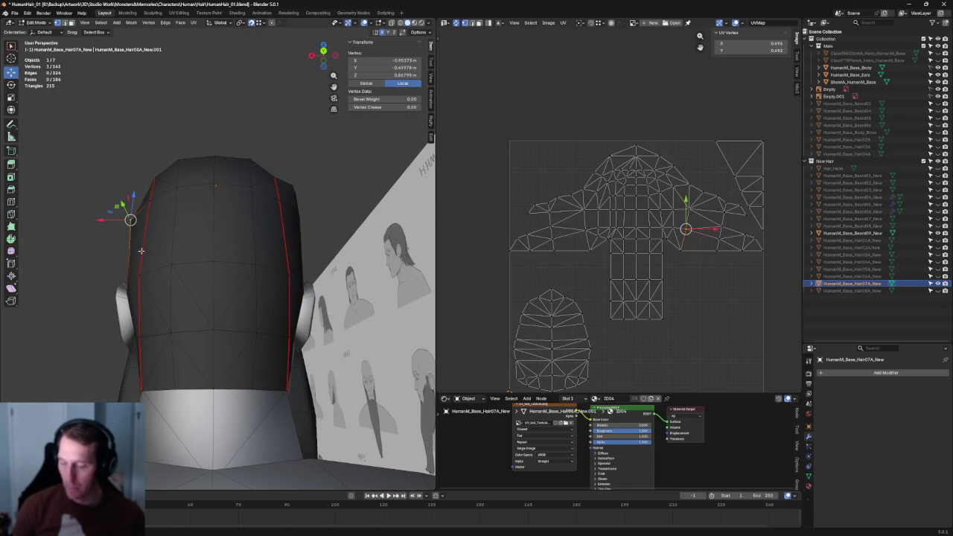
right_click(305, 215)
left_click(294, 216)
mouse_move(305, 215)
middle_mouse_down()
mouse_move(315, 185)
mouse_move(261, 237)
mouse_move(291, 236)
mouse_move(255, 270)
mouse_move(234, 257)
mouse_move(222, 262)
mouse_move(246, 272)
mouse_move(181, 270)
mouse_move(231, 274)
mouse_move(248, 260)
mouse_move(213, 247)
mouse_move(224, 268)
mouse_move(211, 248)
mouse_move(230, 270)
mouse_move(294, 282)
mouse_move(78, 281)
middle_mouse_up()
middle_click_drag(104, 280, 246, 237)
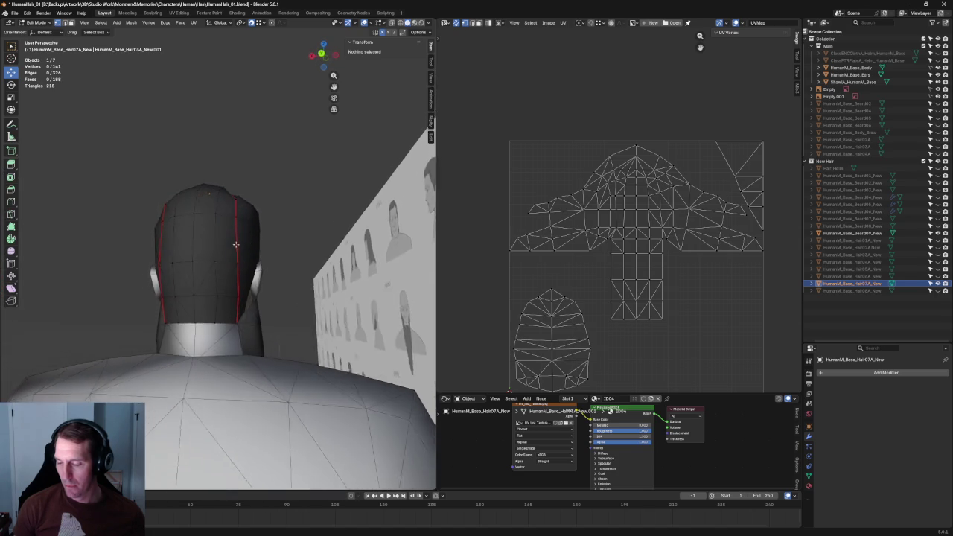
Step: Fill two new hairline faces, bringing Hair07A_New to 190 faces, then return to Object Mode
left_click(162, 219)
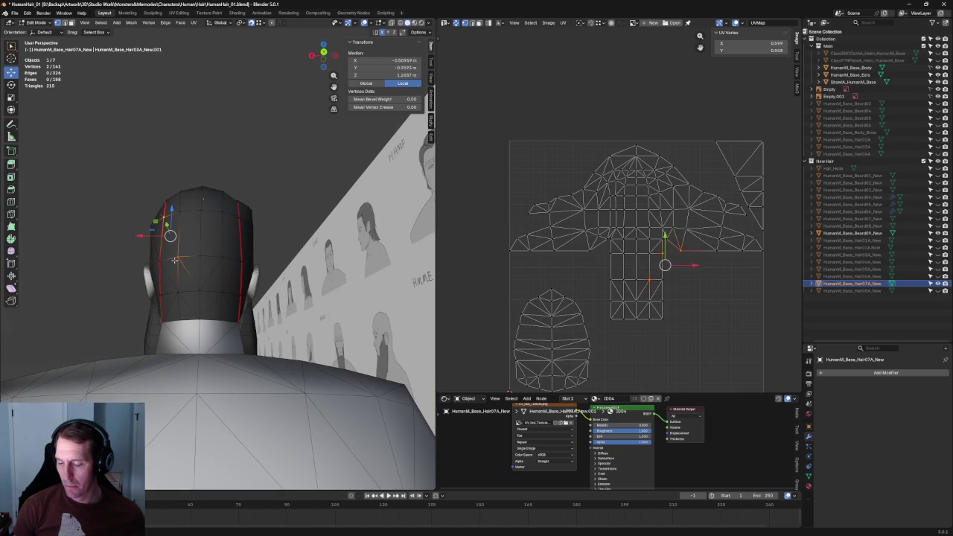
right_click(246, 215)
left_click(242, 217)
mouse_move(237, 219)
middle_mouse_down()
mouse_move(244, 240)
mouse_move(228, 204)
mouse_move(177, 227)
mouse_move(273, 239)
middle_mouse_up()
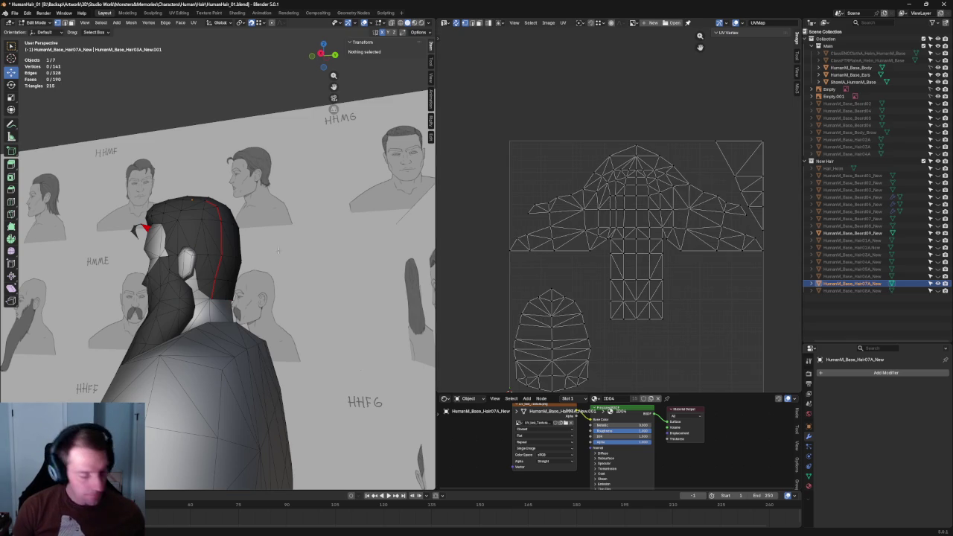
key("Tab")
Step: Hide the Hair02A_New and Hair03A_New variants in the Outliner and select Hair04A_New
key("alt+a")
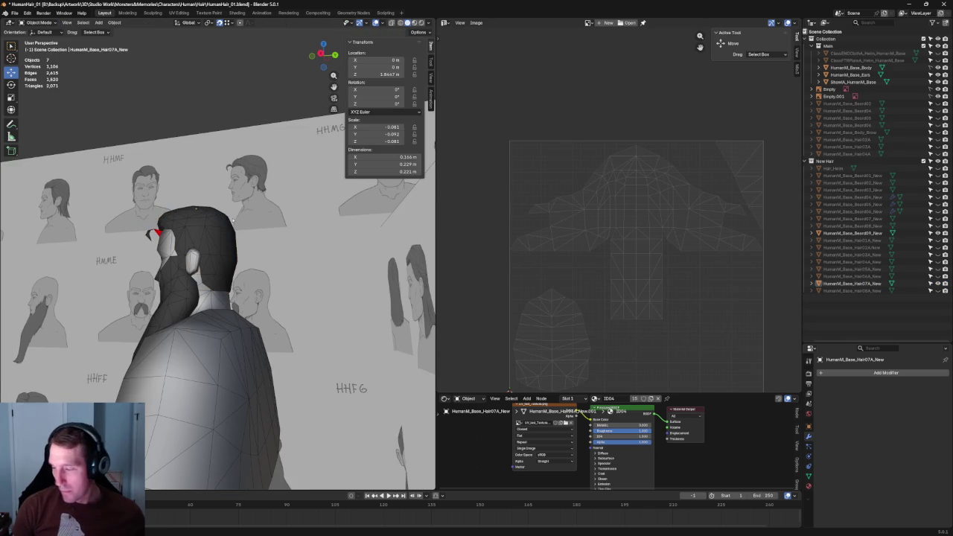
left_click(931, 241)
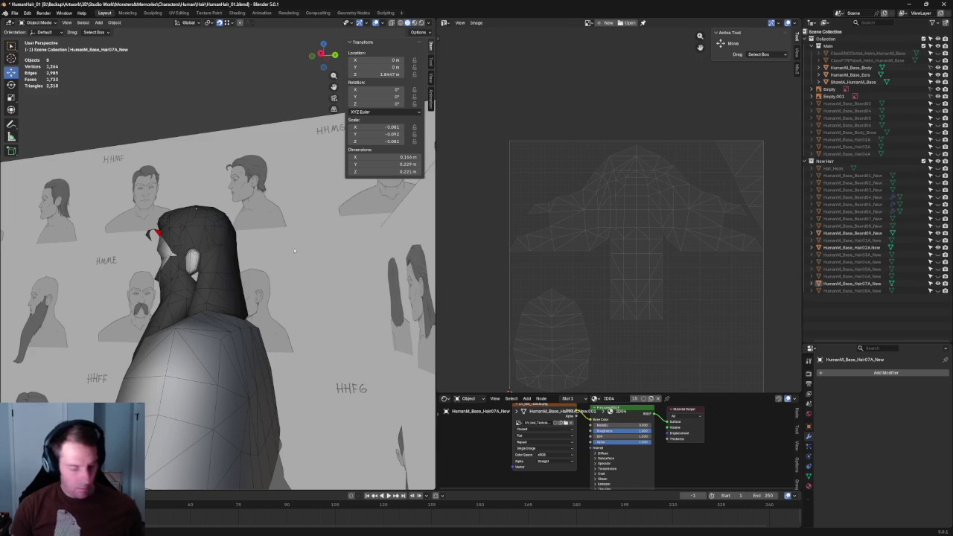
left_click(232, 282)
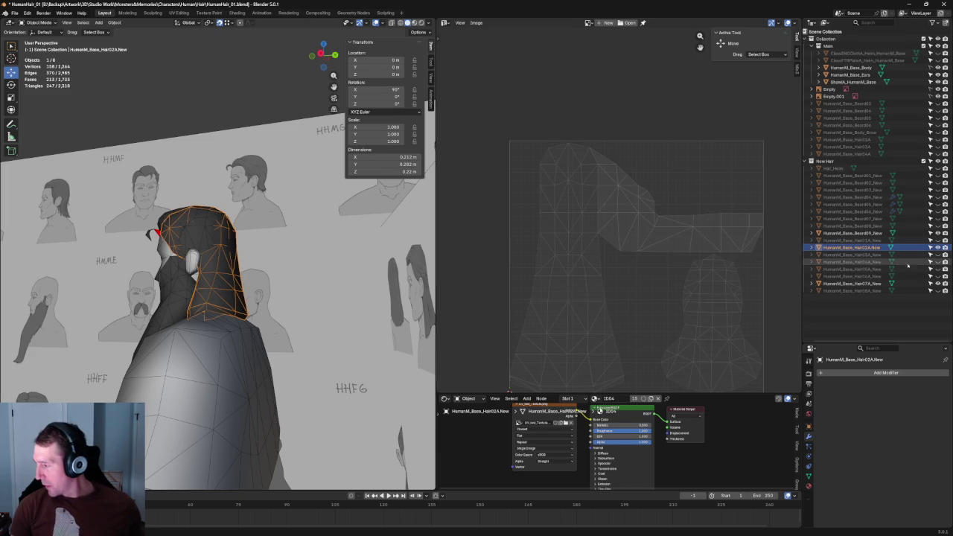
left_click(861, 256)
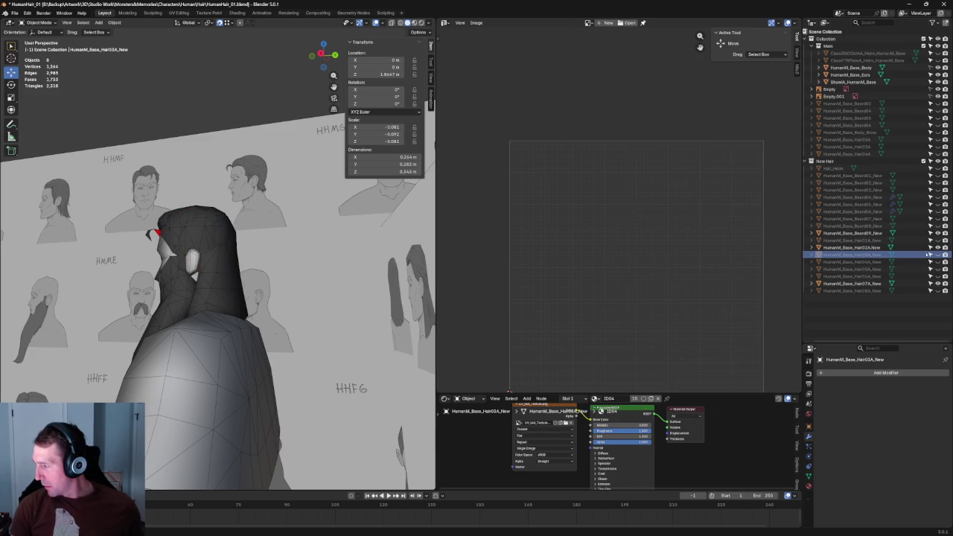
left_click(937, 255)
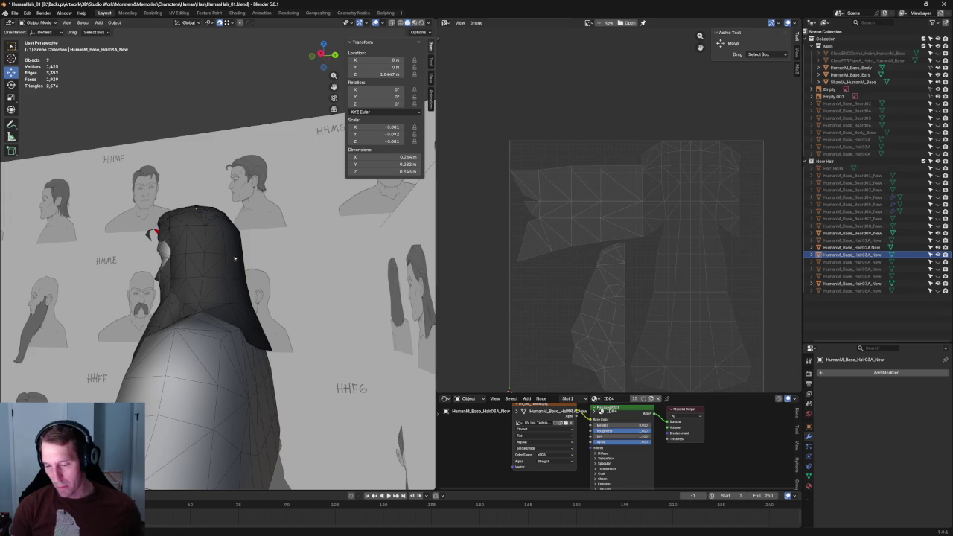
middle_click_drag(276, 246, 246, 239)
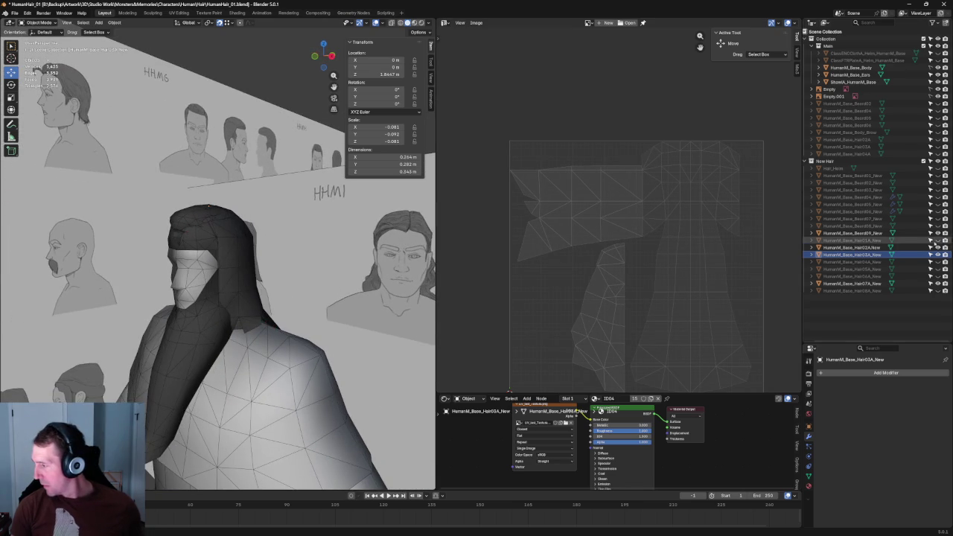
left_click(937, 248)
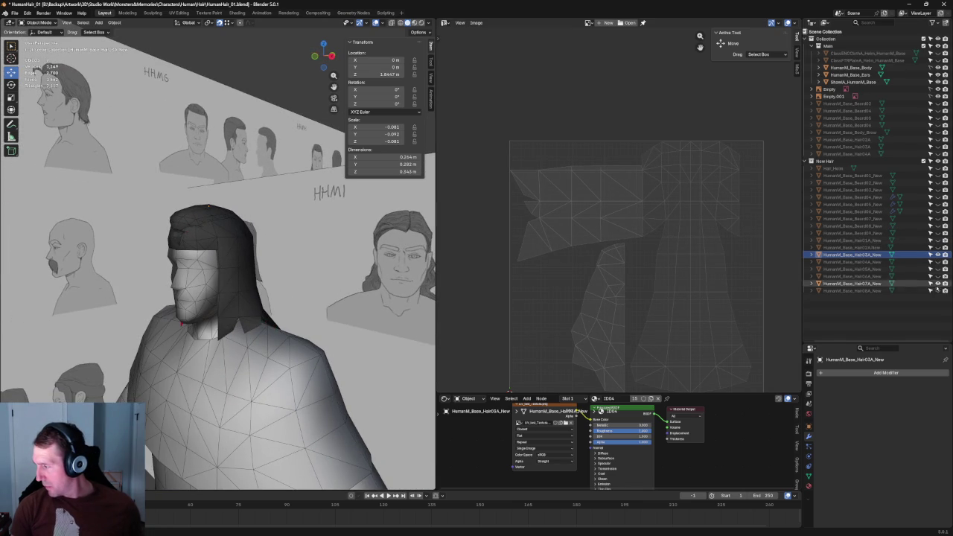
middle_click_drag(298, 297, 186, 298)
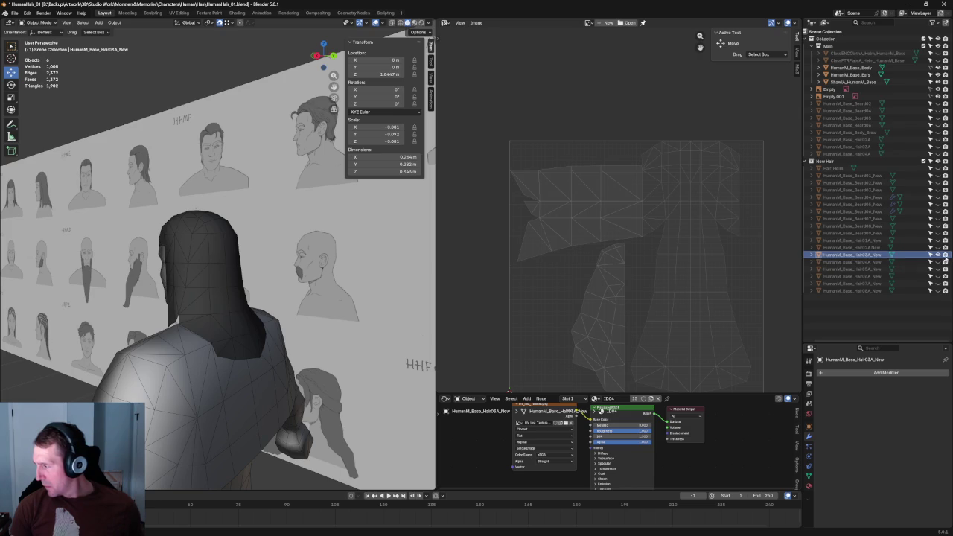
left_click(938, 262)
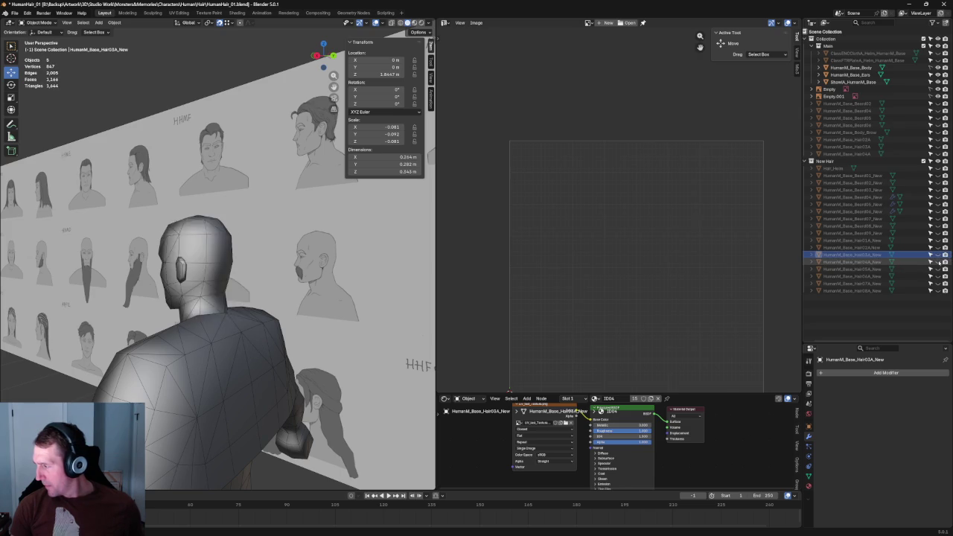
left_click(872, 262)
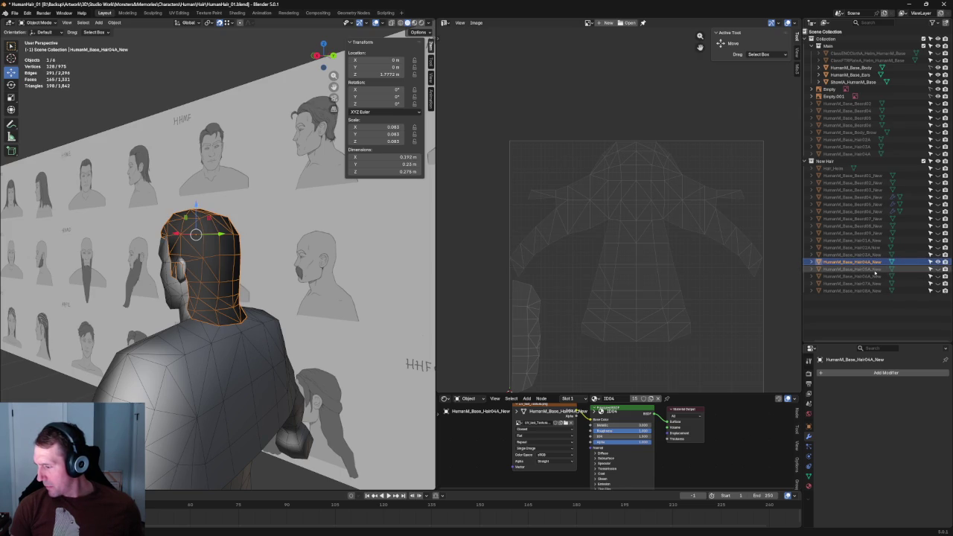
Step: Turn off X-ray, frame Hair04A_New with Numpad period, and hide HumanM_Base_Body
mouse_move(163, 253)
middle_mouse_down()
mouse_move(216, 255)
mouse_move(190, 248)
middle_mouse_up()
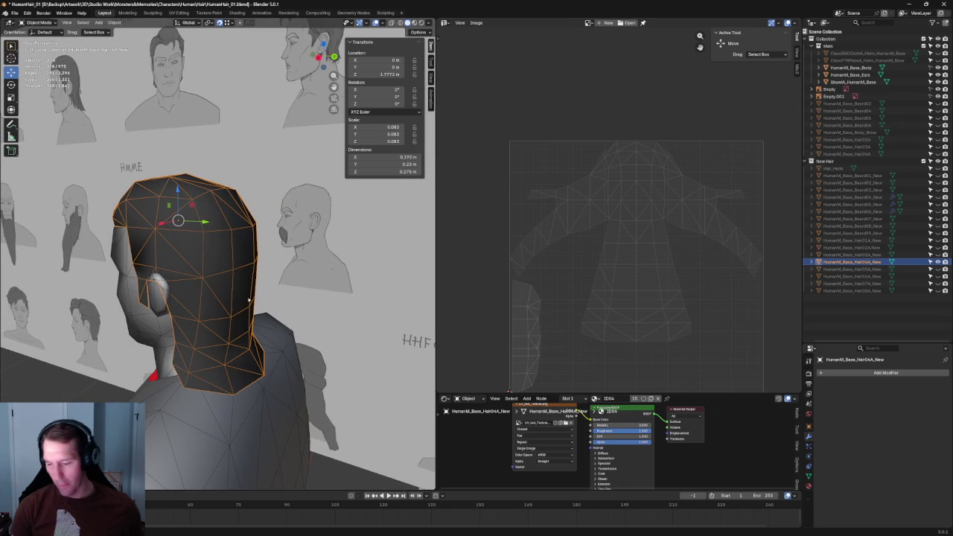
mouse_move(164, 355)
middle_mouse_down()
mouse_move(256, 269)
mouse_move(334, 245)
middle_mouse_up()
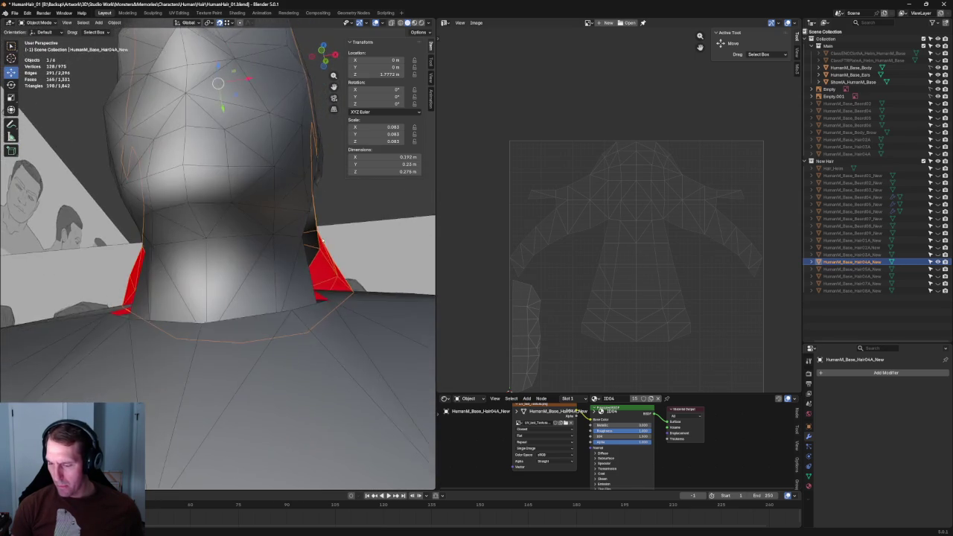
key("alt+z")
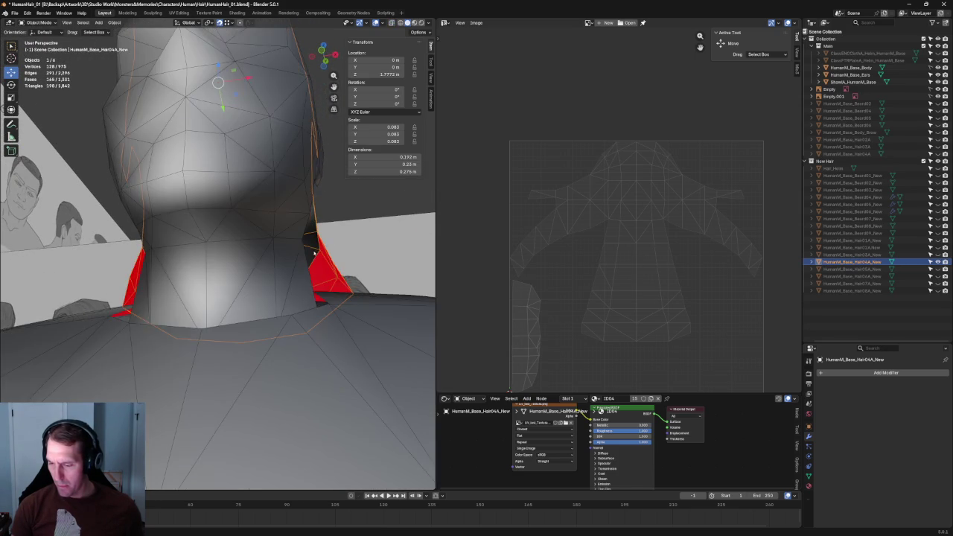
key("KP_Decimal")
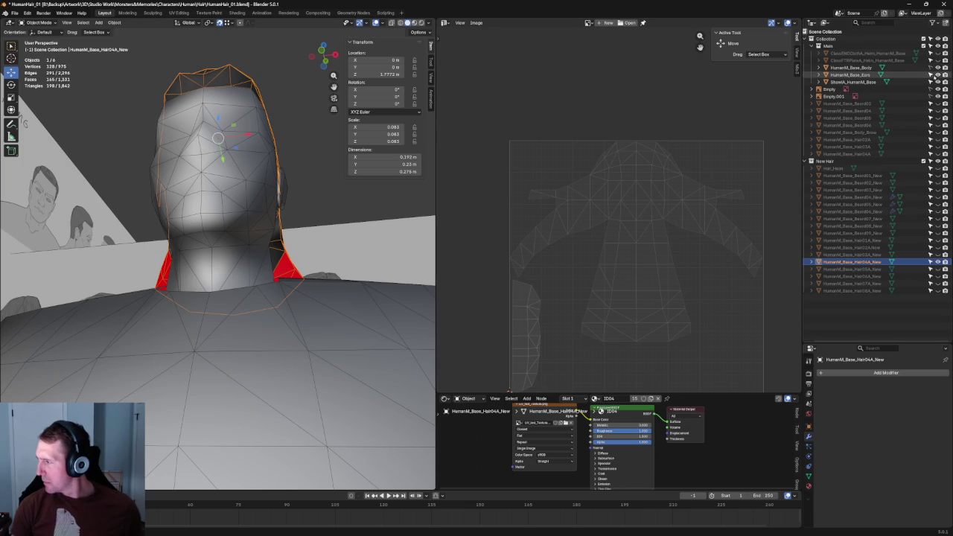
left_click(937, 67)
mouse_move(323, 201)
middle_mouse_down()
mouse_move(283, 212)
mouse_move(281, 232)
middle_mouse_up()
Step: In Edit Mode, move the collar corner vertex down to reshape the neck edge
scroll(275, 213, "up", 3)
key("Tab")
left_click(275, 214)
key("g")
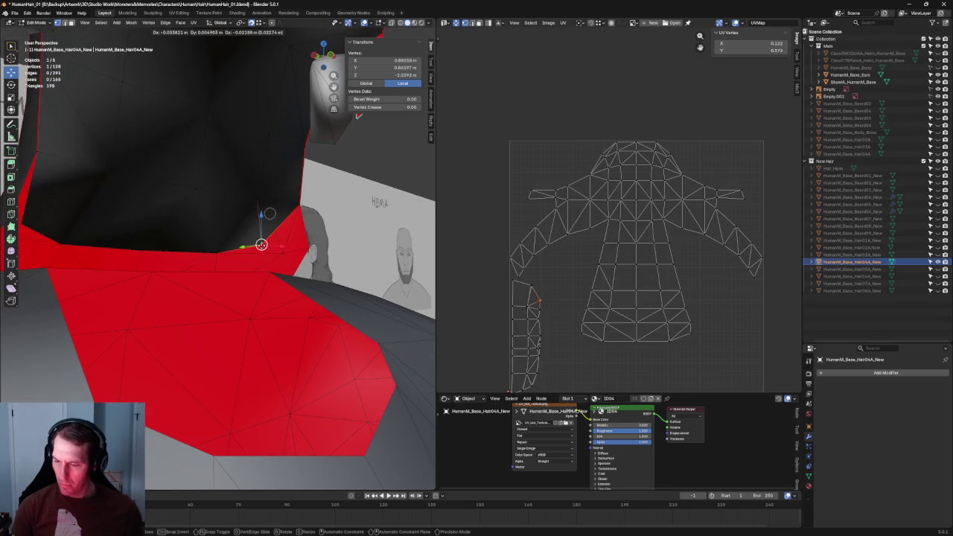
left_click(273, 243)
key("g")
left_click(286, 249)
middle_click_drag(287, 249, 285, 245)
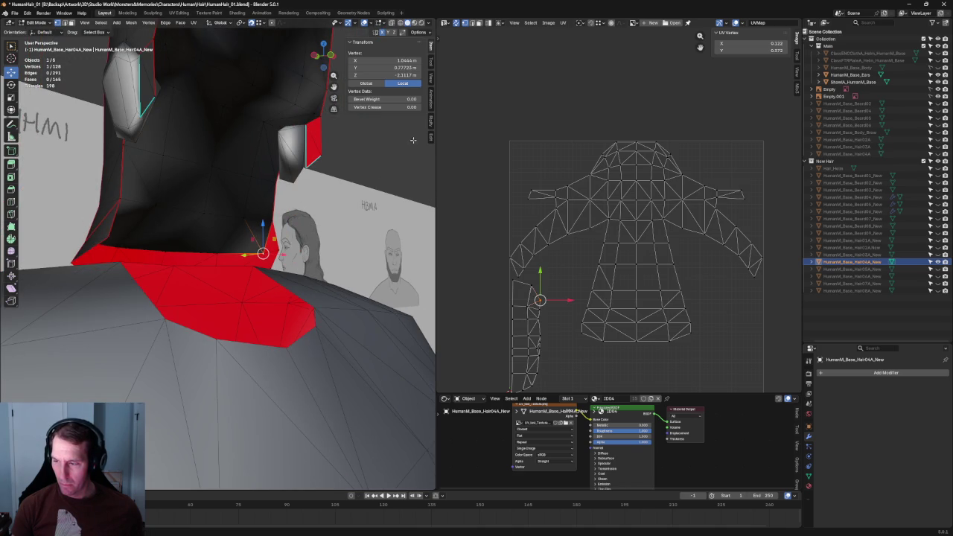
left_click(413, 140)
mouse_move(413, 139)
middle_mouse_down()
mouse_move(224, 218)
mouse_move(309, 190)
middle_mouse_up()
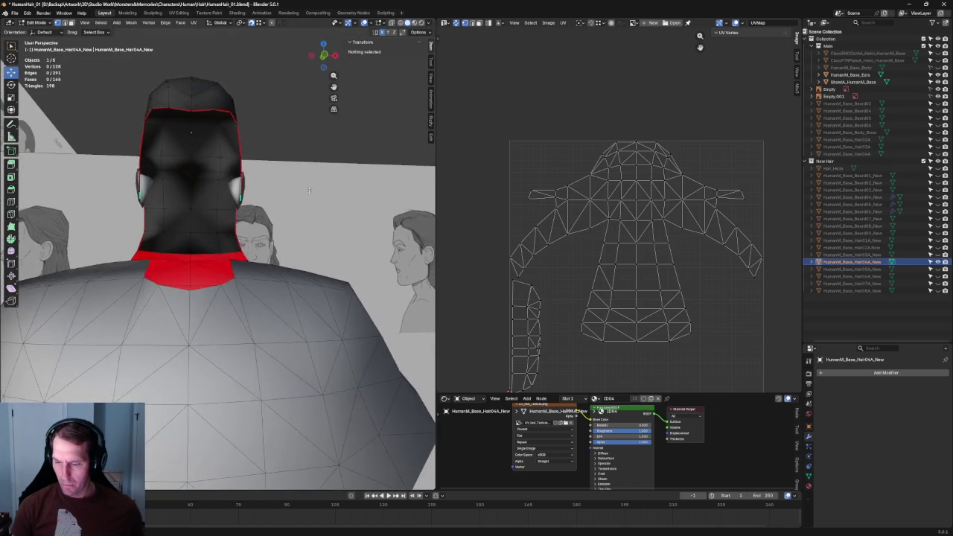
Step: Reposition a vertex on the hair's neck edge and deselect it
scroll(224, 266, "up", 4)
scroll(223, 266, "up", 3)
left_click(228, 253)
key("g")
left_click(233, 230)
middle_click_drag(233, 231, 248, 250)
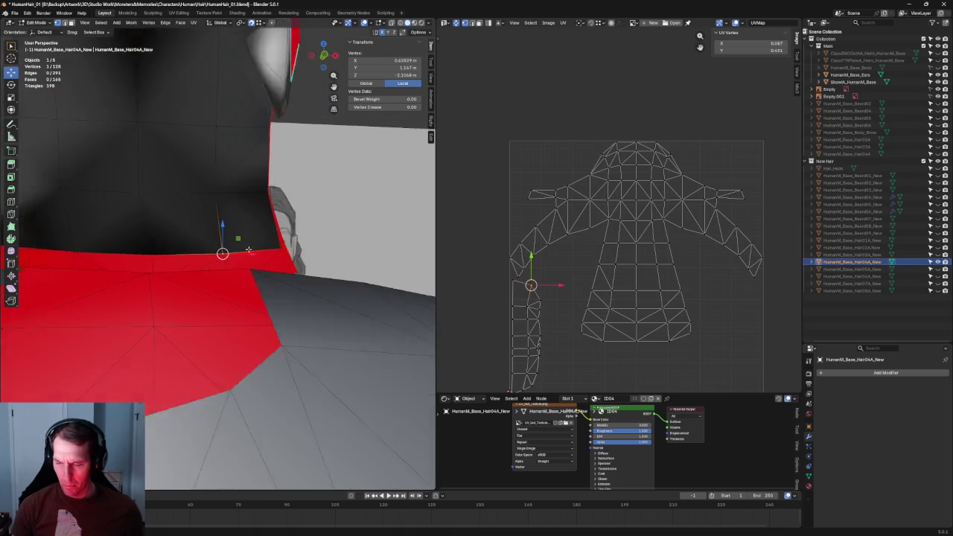
scroll(248, 249, "down", 5)
key("alt+a")
Step: Select the back-hairline centre vertex and a neighbour, then cancel and clear the selection
mouse_move(278, 152)
middle_mouse_down()
mouse_move(261, 154)
mouse_move(244, 221)
mouse_move(273, 256)
mouse_move(303, 232)
middle_mouse_up()
scroll(251, 215, "up", 2)
scroll(244, 221, "down", 5)
scroll(273, 256, "up", 3)
left_click(253, 218)
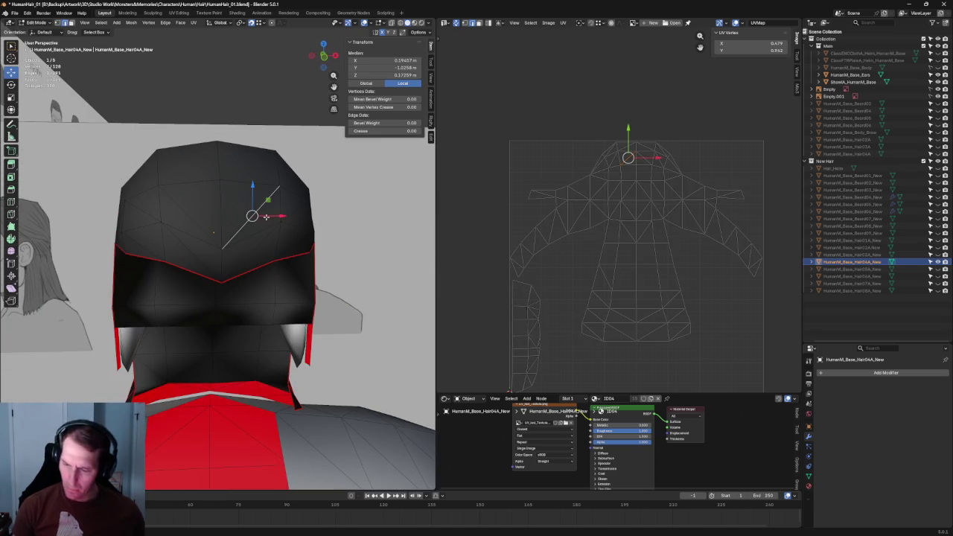
left_click(194, 222)
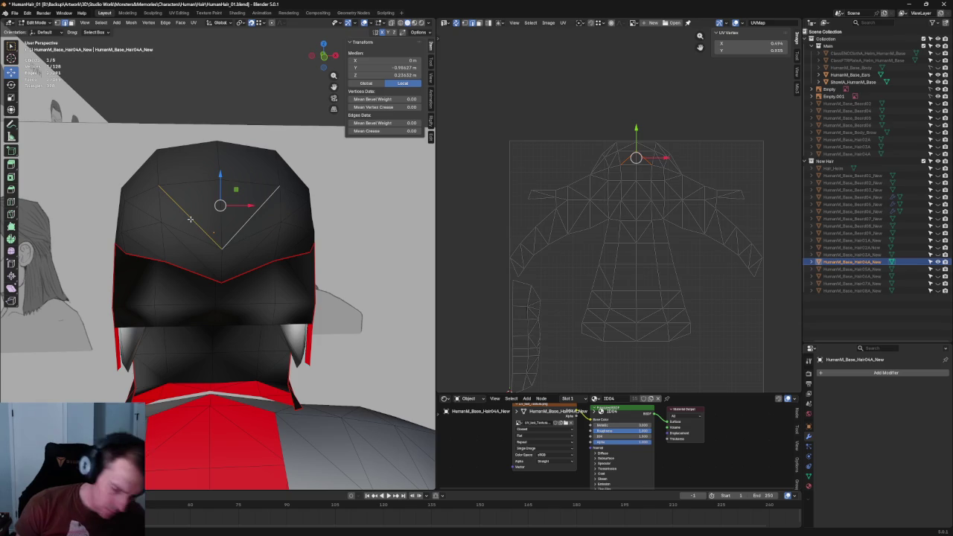
left_click(281, 221)
right_click(175, 218)
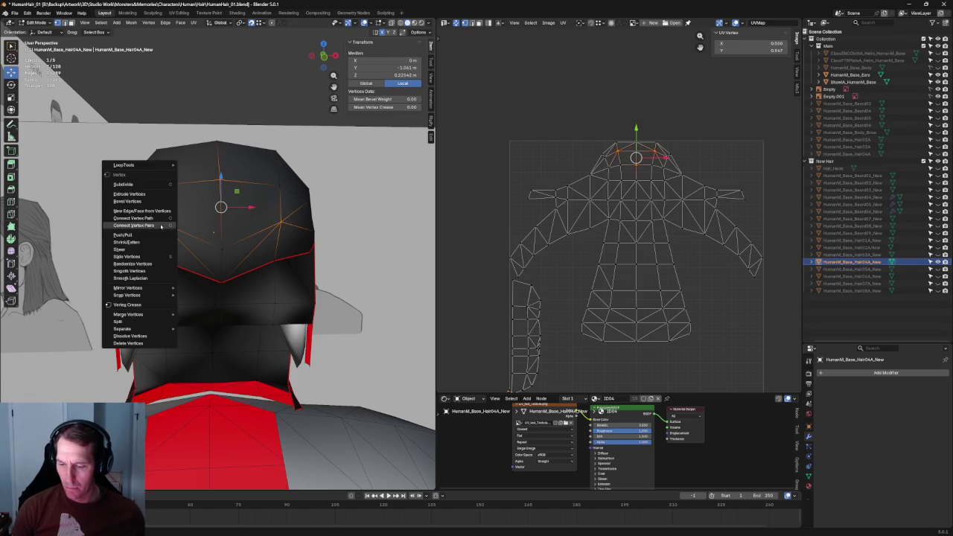
key("alt+a")
scroll(238, 140, "down", 6)
mouse_move(238, 139)
middle_mouse_down()
mouse_move(231, 149)
mouse_move(246, 193)
mouse_move(203, 199)
mouse_move(253, 187)
middle_mouse_up()
scroll(247, 198, "up", 4)
Step: Check the crown and back of the hair, then switch to front orthographic view
left_click(256, 211)
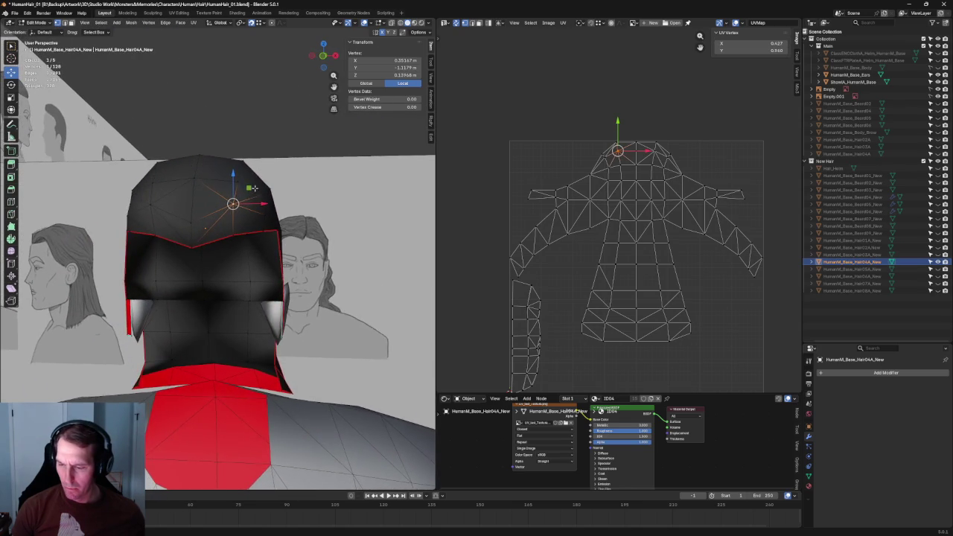
scroll(257, 164, "down", 3)
left_click(266, 139)
scroll(261, 133, "up", 2)
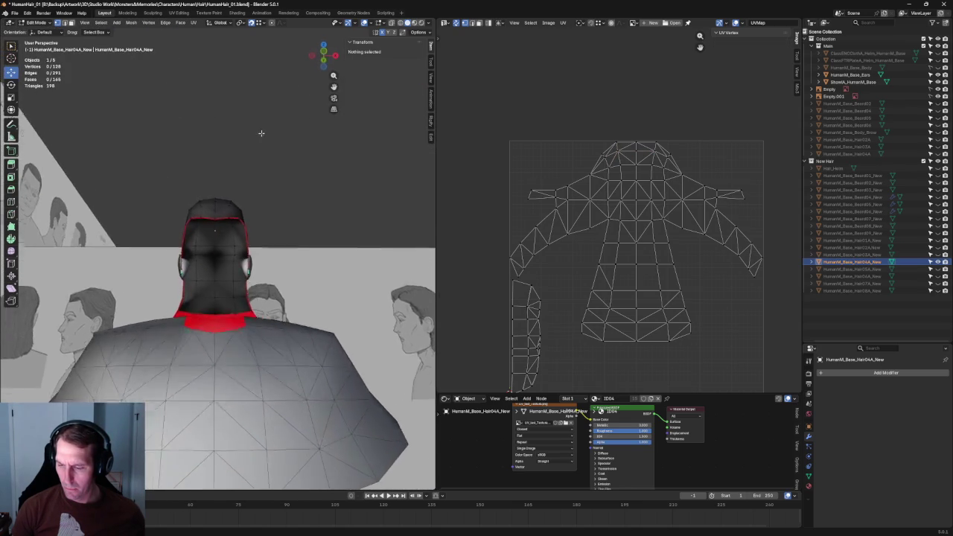
middle_click_drag(261, 133, 260, 149)
scroll(189, 214, "up", 2)
mouse_move(166, 220)
middle_mouse_down()
mouse_move(246, 218)
mouse_move(192, 229)
middle_mouse_up()
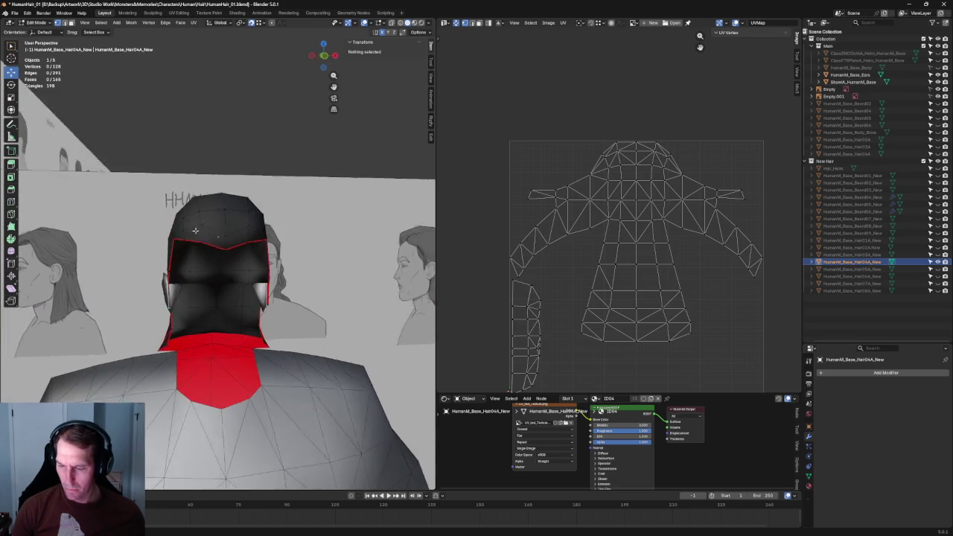
scroll(192, 229, "down", 5)
key("KP_1")
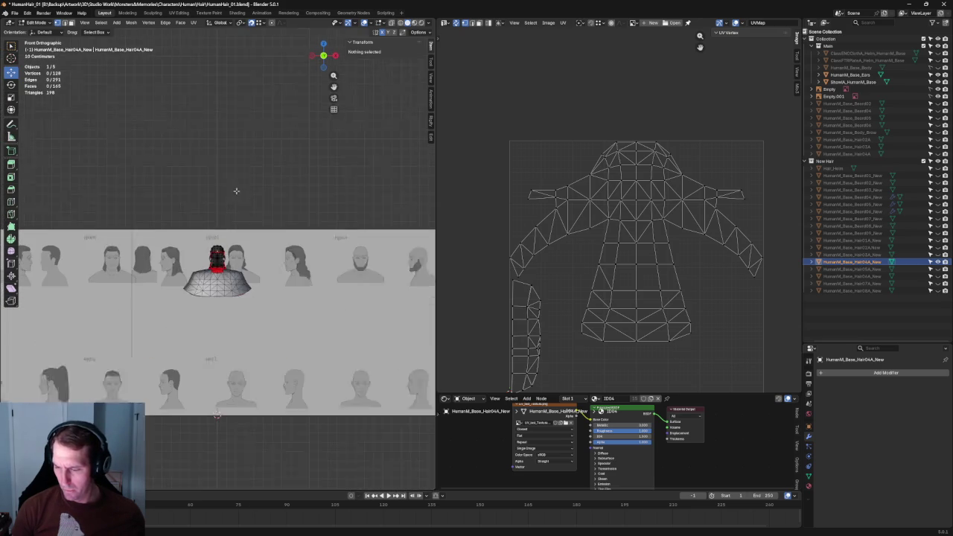
Step: Return to Object Mode and pick through the reference image empties and shawl in the Outliner
key("Tab")
left_click(207, 184)
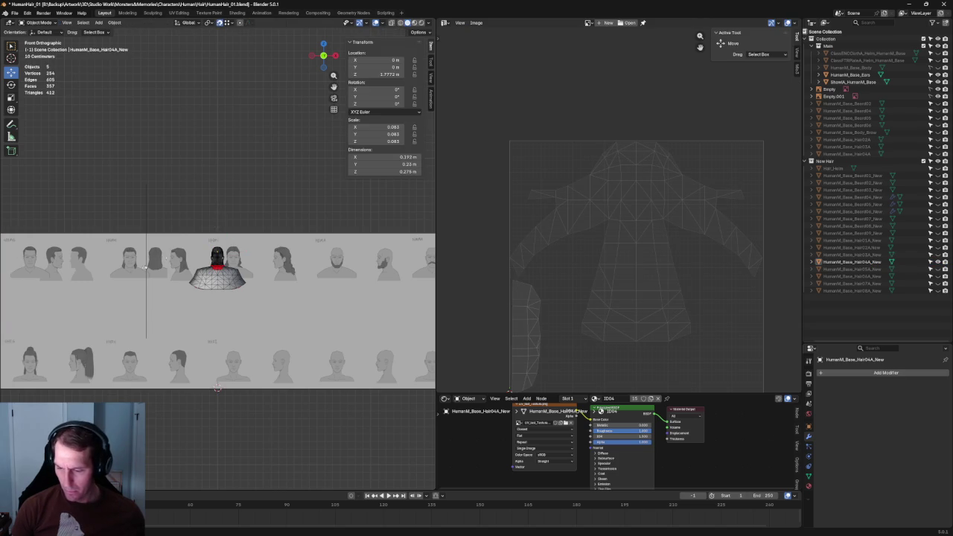
scroll(217, 253, "down", 2)
scroll(271, 241, "up", 3)
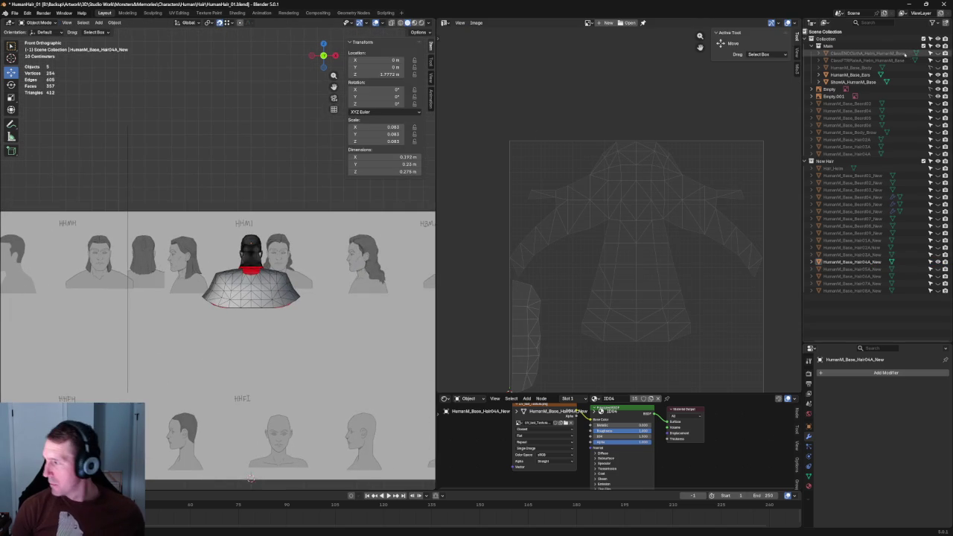
left_click(828, 89)
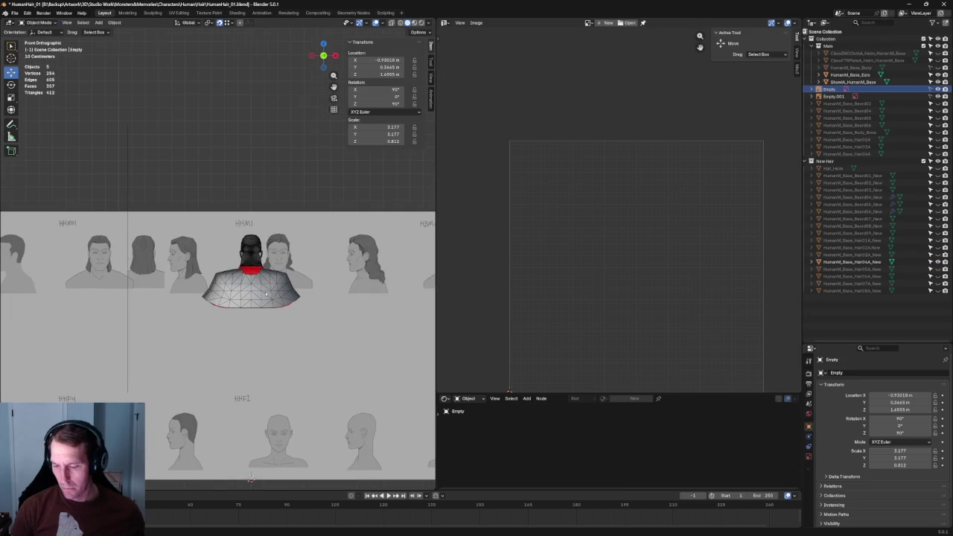
scroll(266, 295, "down", 4)
left_click(864, 96)
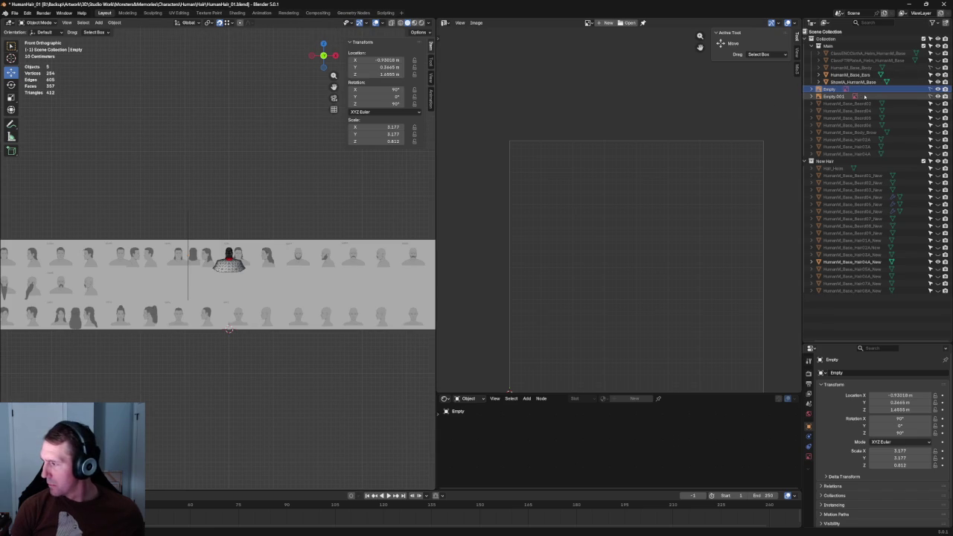
left_click(852, 81)
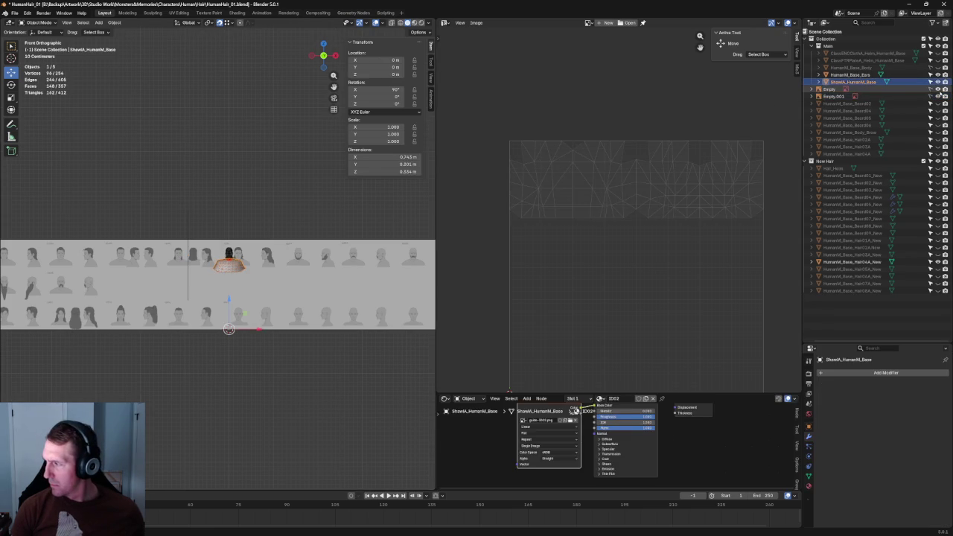
left_click(914, 89)
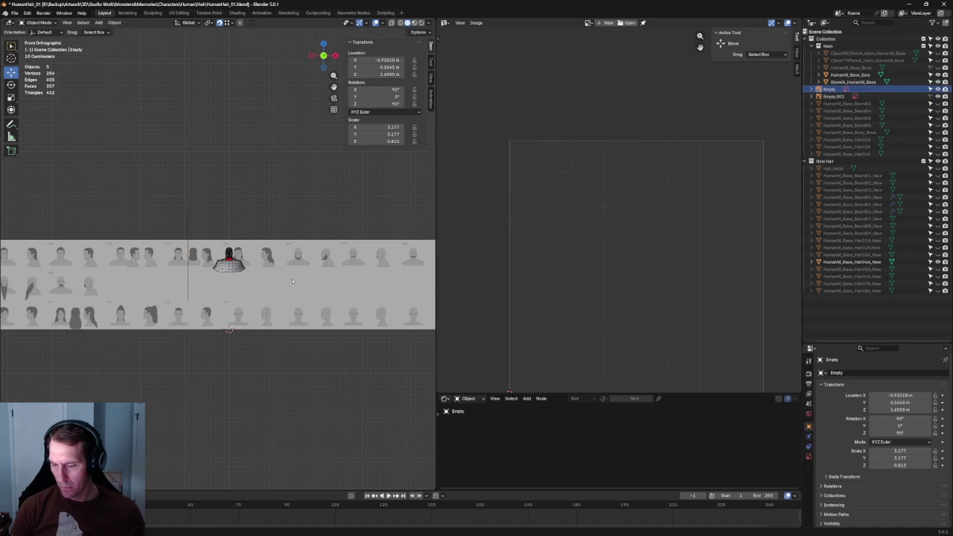
scroll(293, 281, "down", 1)
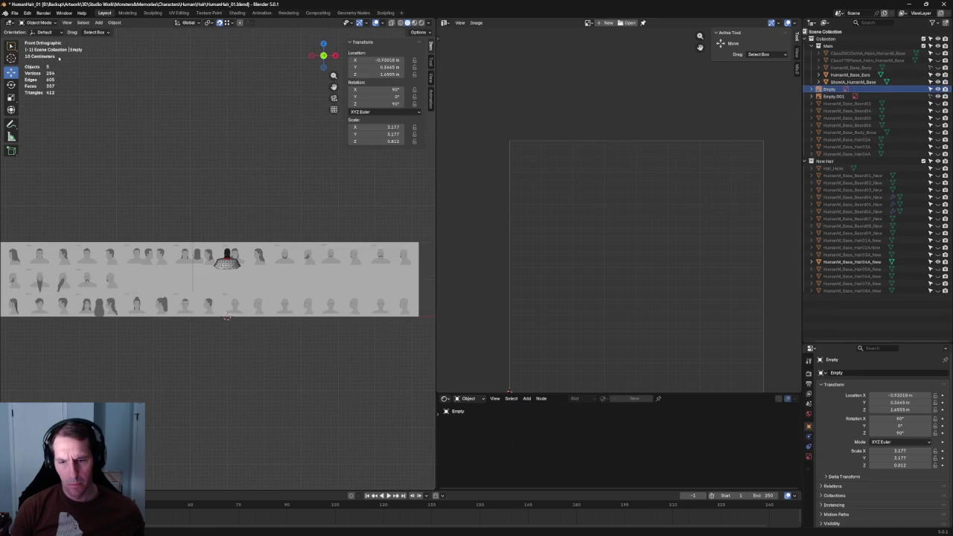
scroll(252, 284, "down", 2)
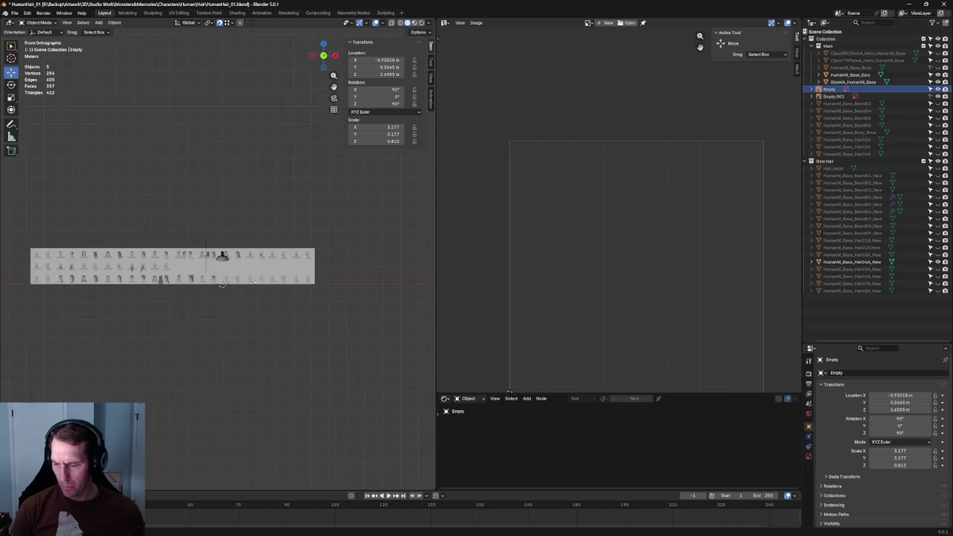
scroll(252, 284, "up", 4)
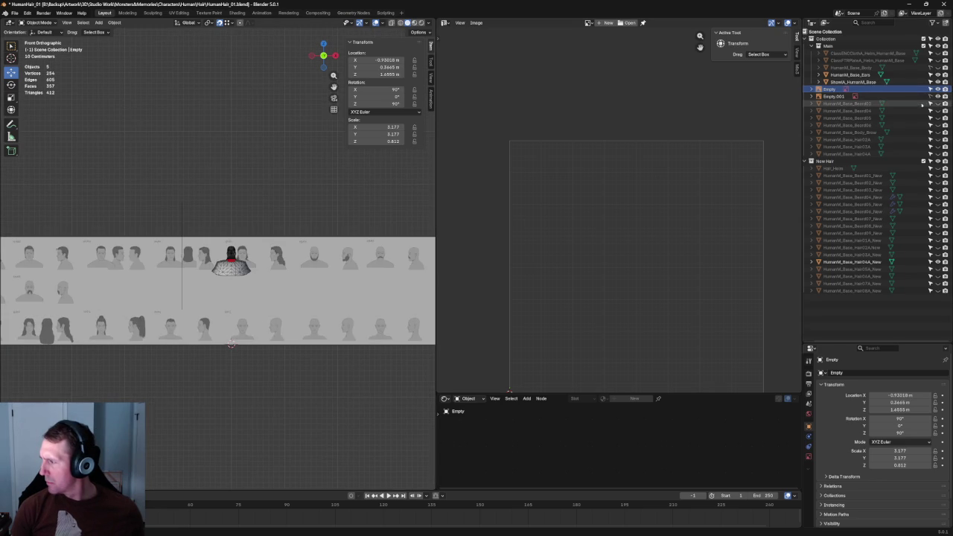
Step: Slide the Empty.001 reference sheet along X to about -1.49 m beside the bust
left_click(255, 262)
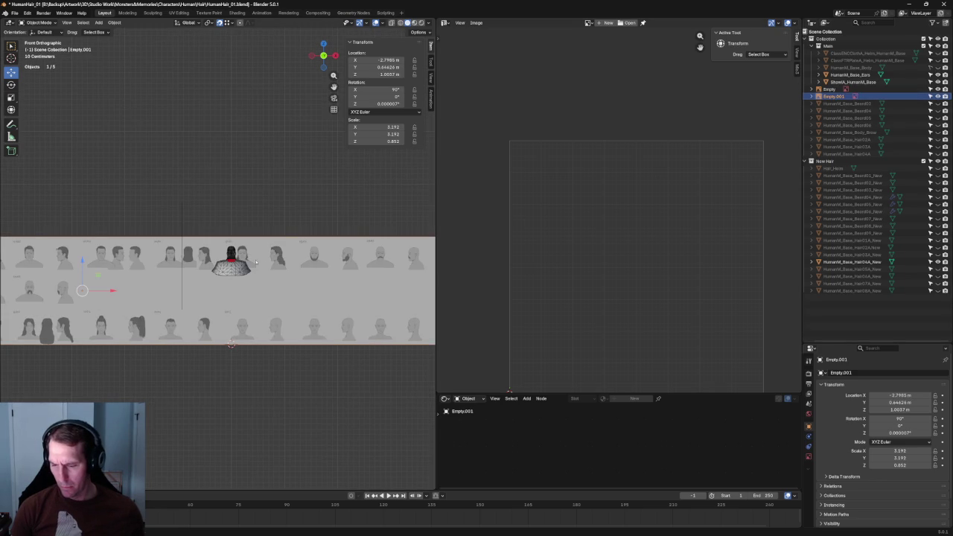
key("g")
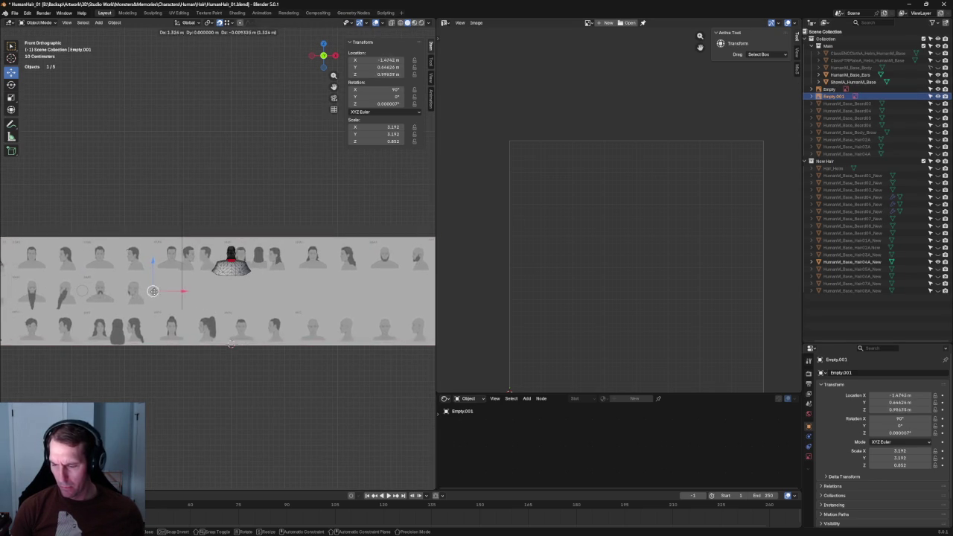
left_click(231, 344)
scroll(245, 283, "up", 8)
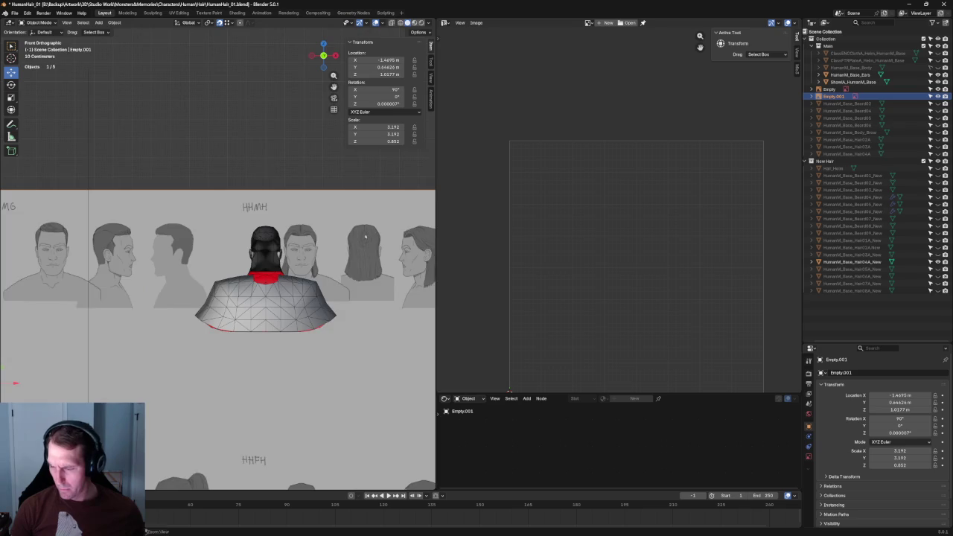
scroll(309, 260, "up", 3)
scroll(280, 265, "up", 4)
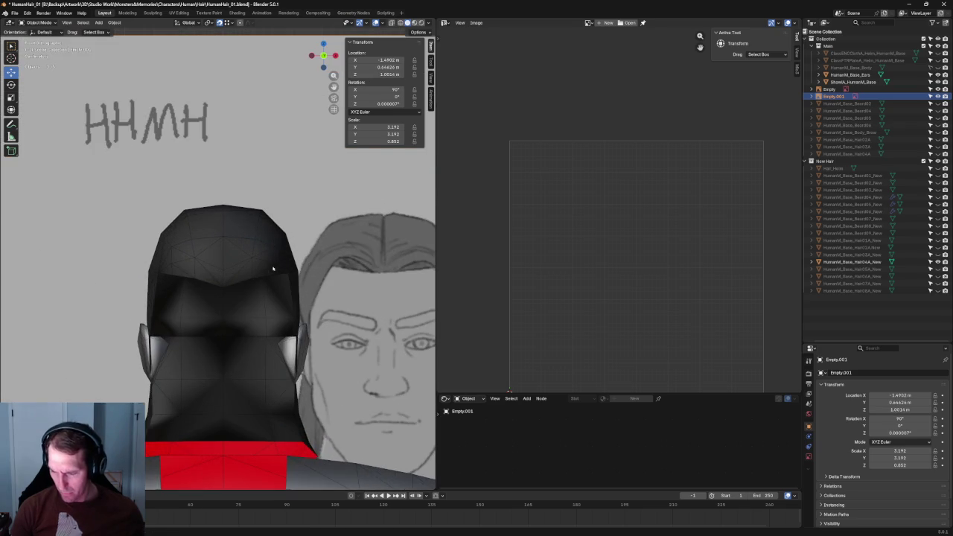
left_click_drag(275, 267, 247, 249)
middle_click_drag(247, 249, 242, 254, "ctrl")
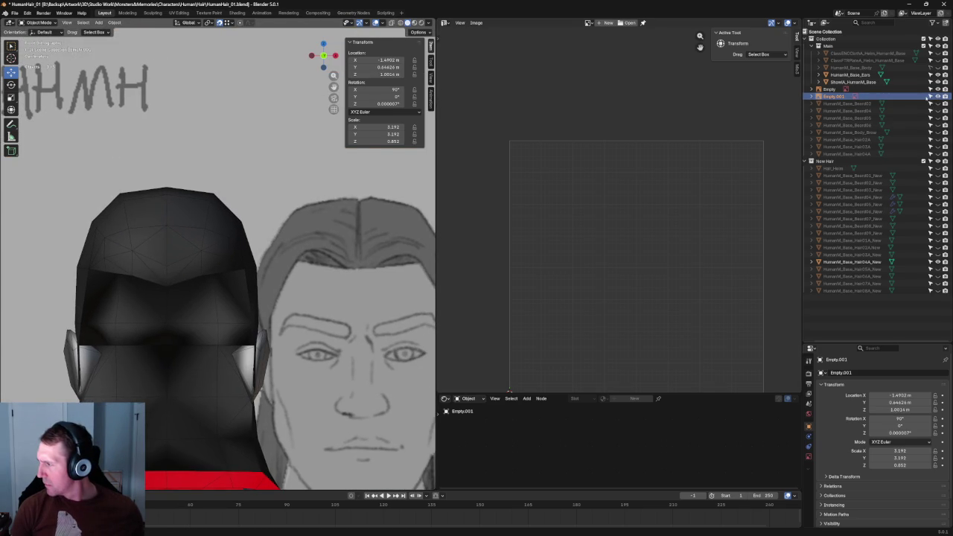
Step: Select the Hair04A_New hair mesh
left_click(193, 246)
scroll(238, 239, "up", 2)
scroll(238, 242, "down", 1)
scroll(240, 244, "down", 1)
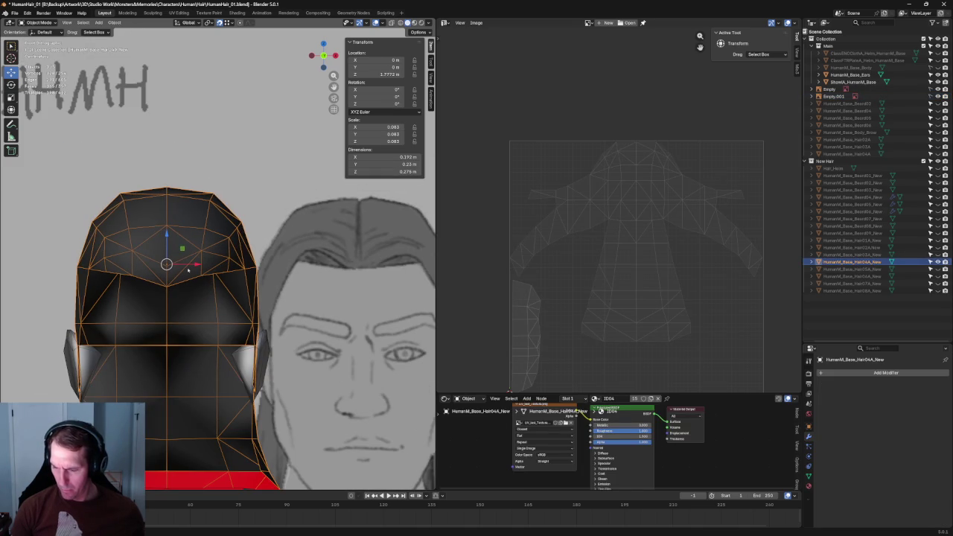
Step: Enter Edit Mode on the hair and select two vertices on its top
key("Tab")
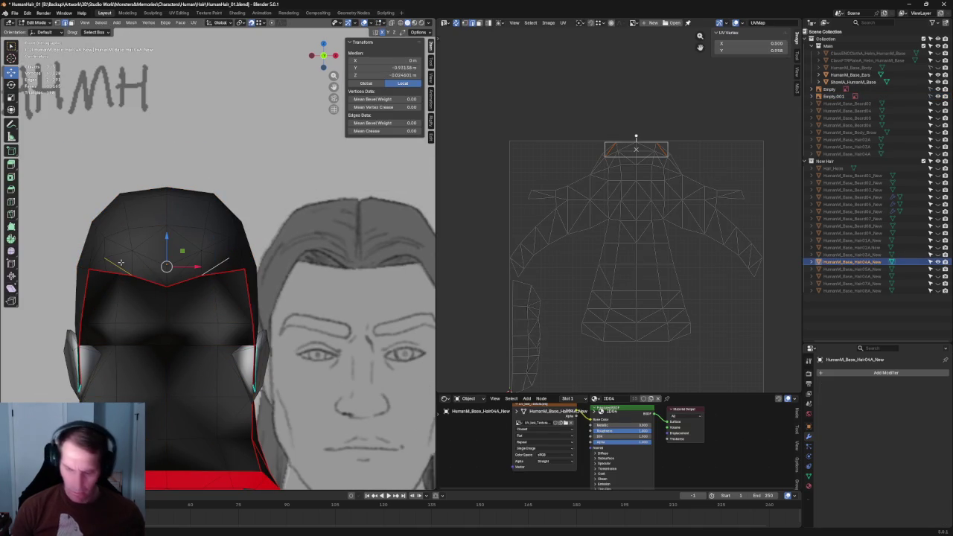
left_click(201, 261, "alt")
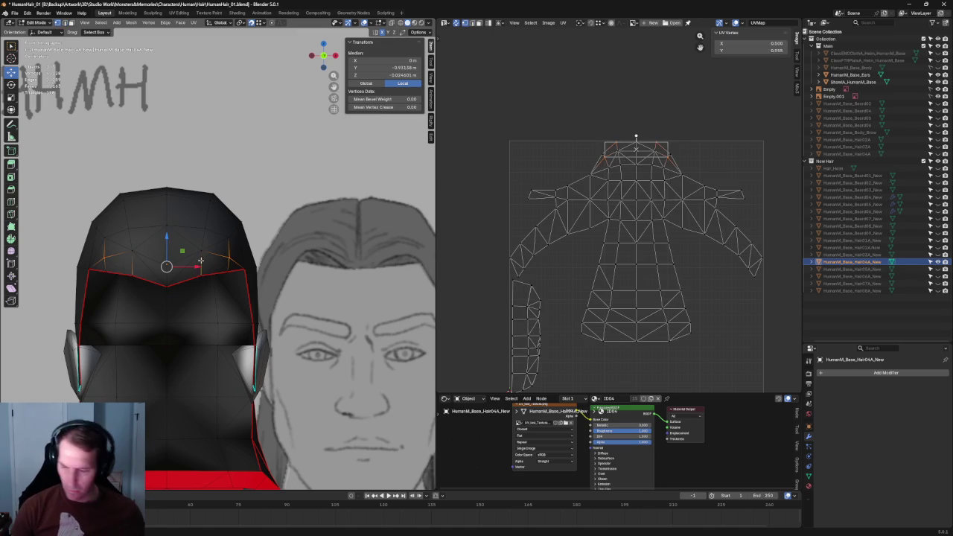
left_click(203, 247)
left_click(128, 256, "shift")
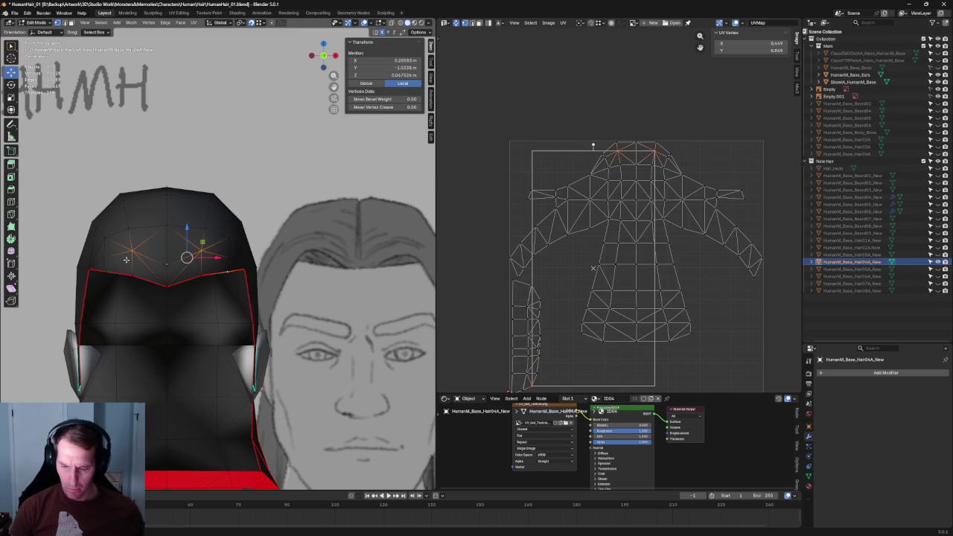
right_click(108, 273)
key("Escape")
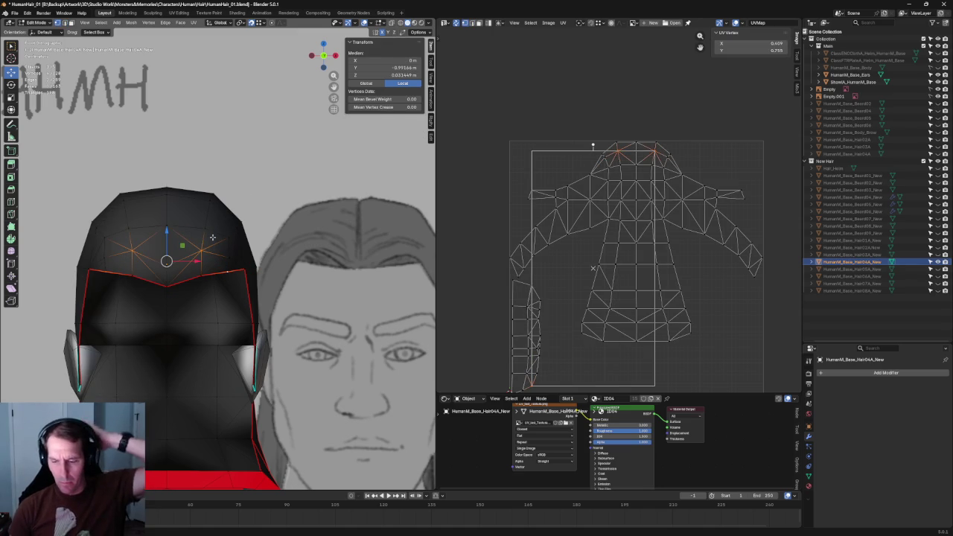
Step: Pick individual hair vertices through the X-ray view, checking the vertex context menu
key("alt+z")
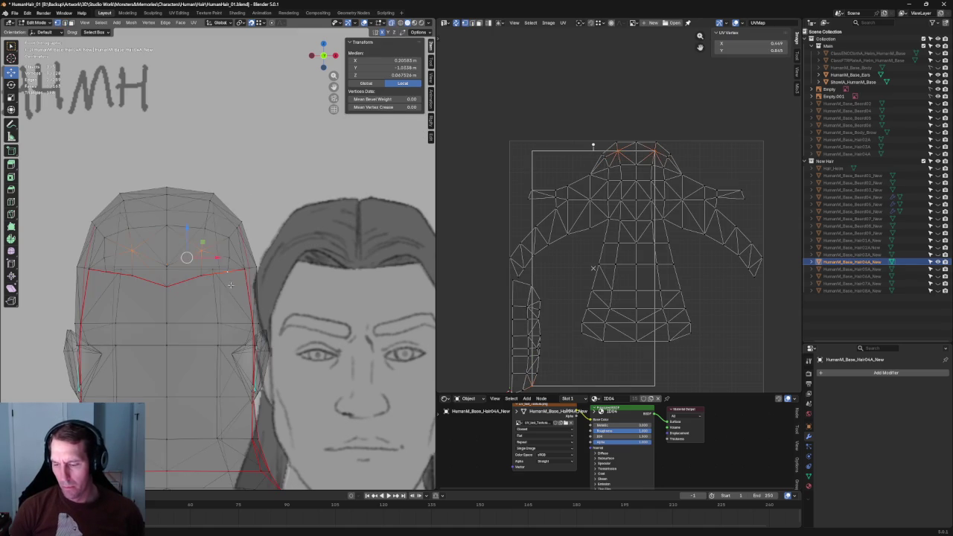
key("alt+a")
left_click(227, 270)
right_click(179, 192)
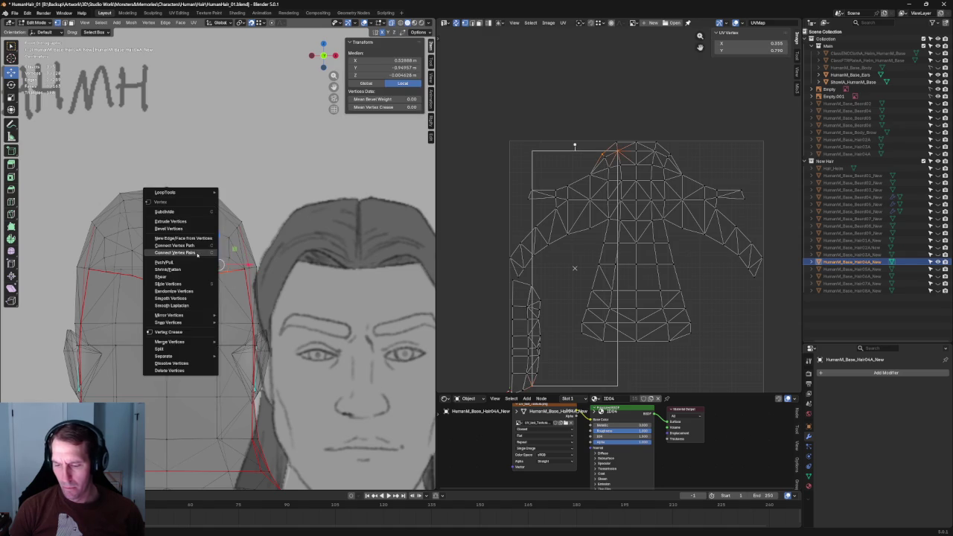
key("Escape")
left_click(116, 272)
right_click(130, 256)
key("Escape")
key("alt+z")
key("alt+a")
scroll(203, 259, "up", 2)
scroll(203, 259, "down", 2)
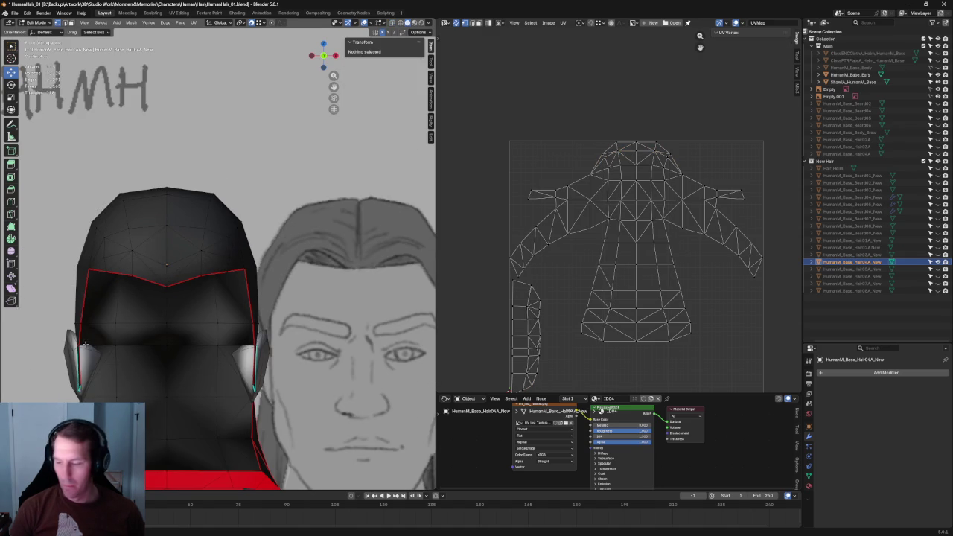
Step: Move a temple hairline vertex along the Y depth axis
left_click(205, 274)
middle_click_drag(238, 259, 157, 278)
key("alt+z")
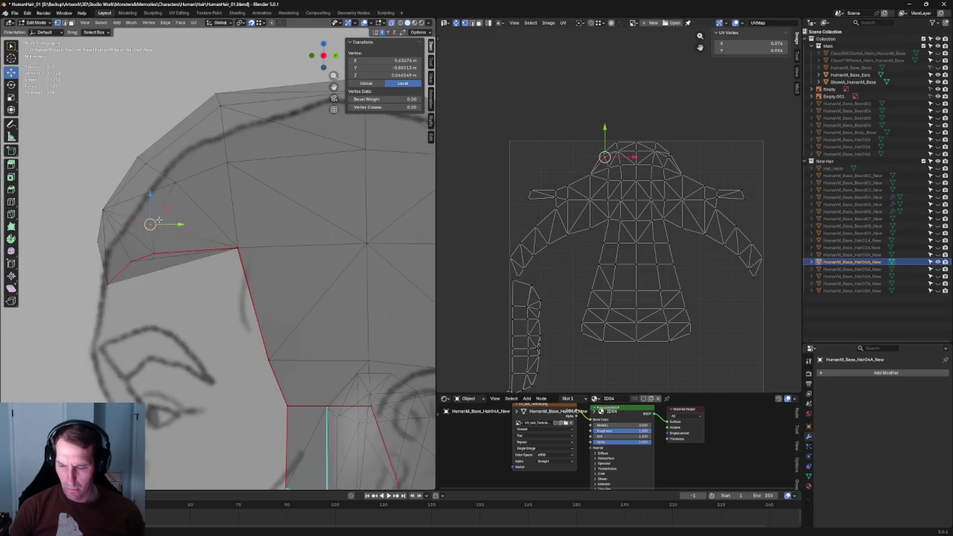
key("alt+z")
key("g")
key("y")
key("Return")
Step: In front orthographic view, flatten the selected hairline vertices to one height by scaling on Z
mouse_move(186, 236)
middle_mouse_down()
mouse_move(257, 238)
mouse_move(260, 250)
middle_mouse_up()
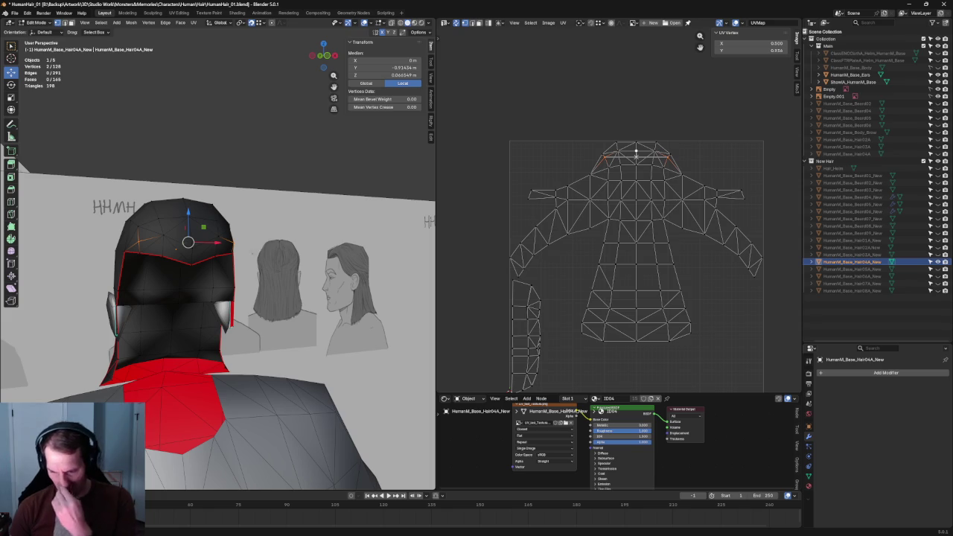
key("grave")
left_click(223, 248)
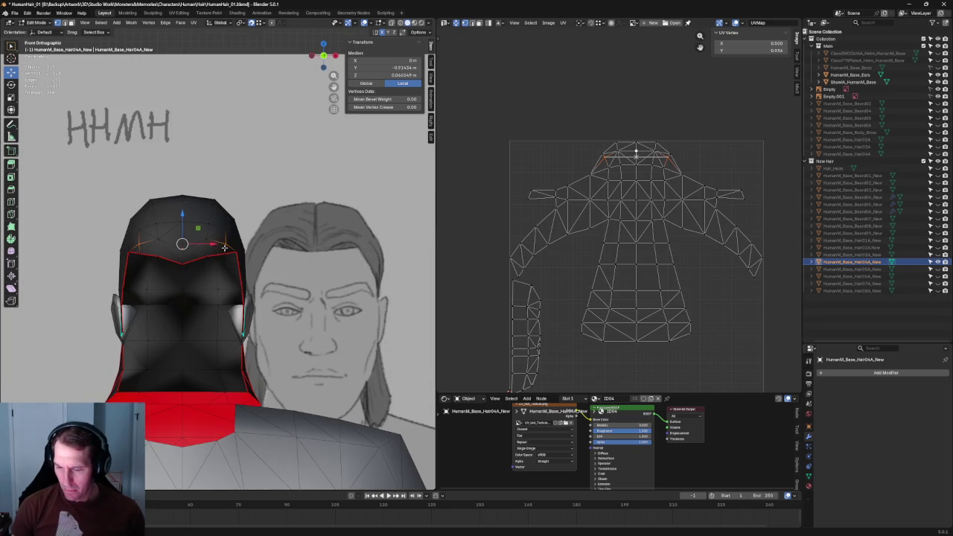
key("s")
key("z")
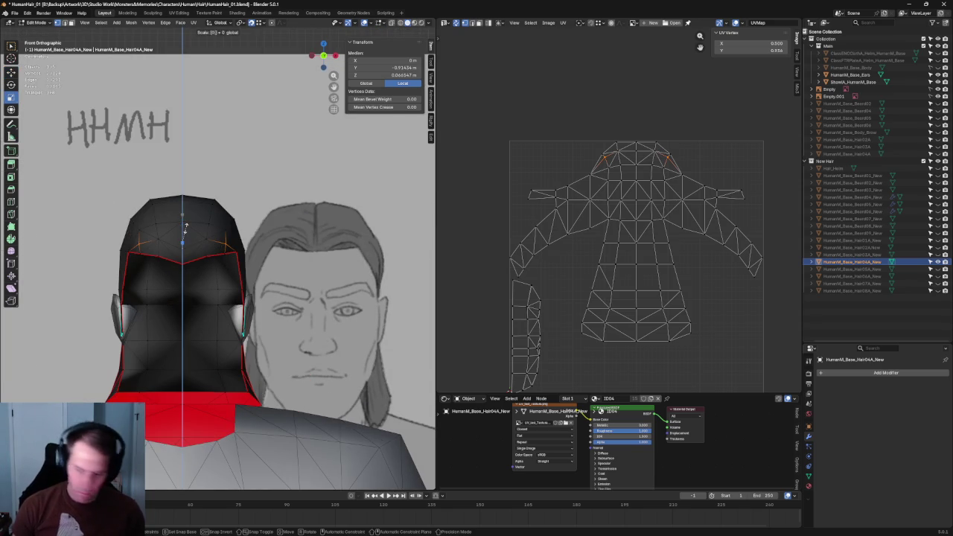
key("Return")
key("alt+a")
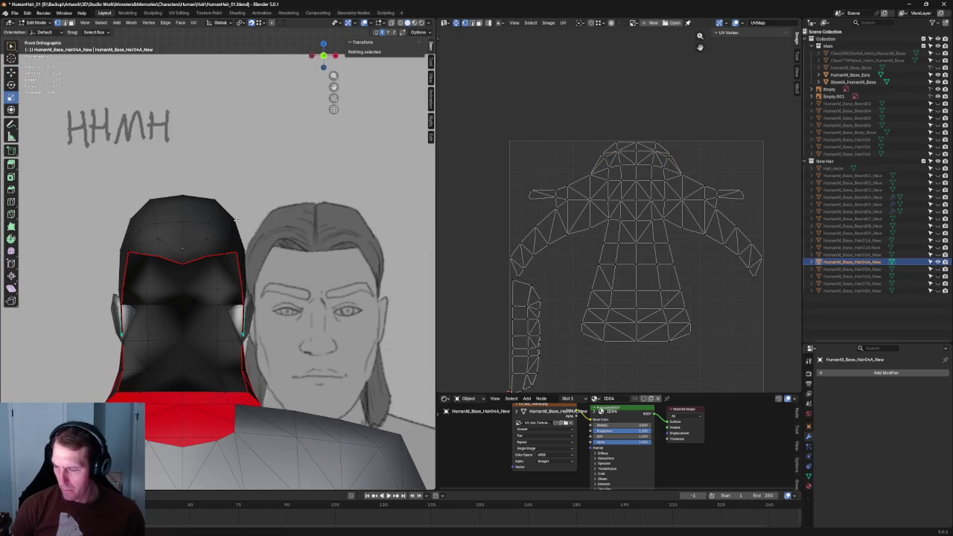
Step: Spread the top-centre crown vertices apart by scaling them along X
scroll(235, 219, "up", 3)
key("alt+z")
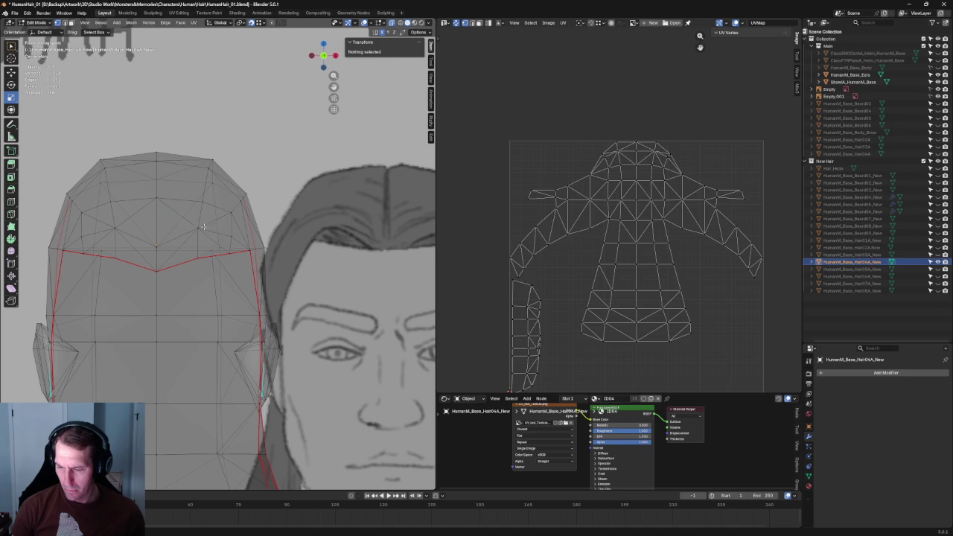
key("c")
left_click(196, 221)
key("alt+z")
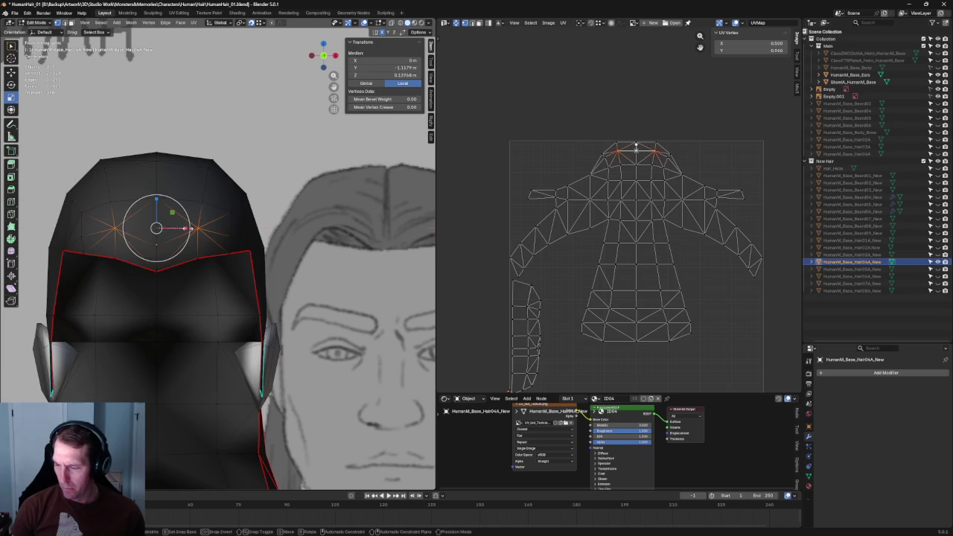
key("s")
key("x")
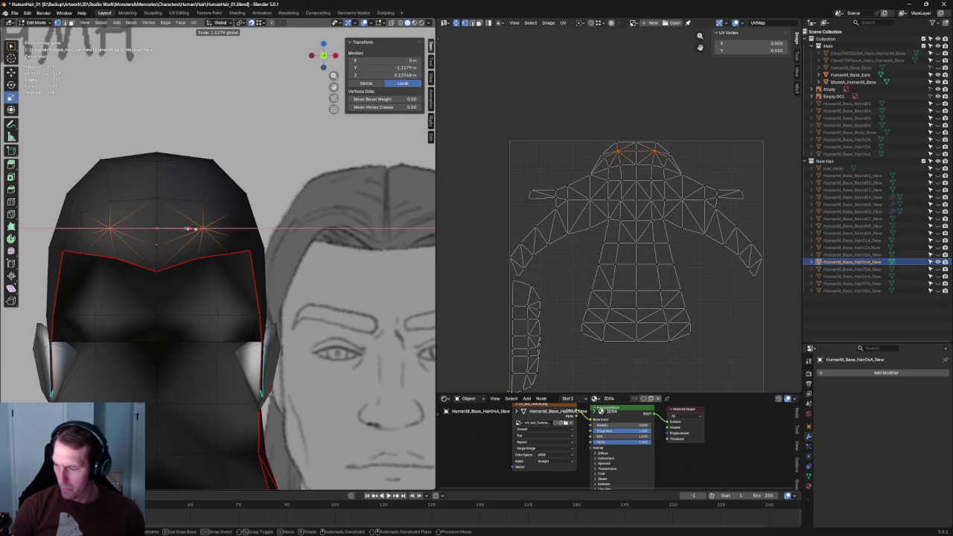
left_click(192, 229)
scroll(201, 230, "down", 2)
key("alt+a")
scroll(213, 236, "up", 1)
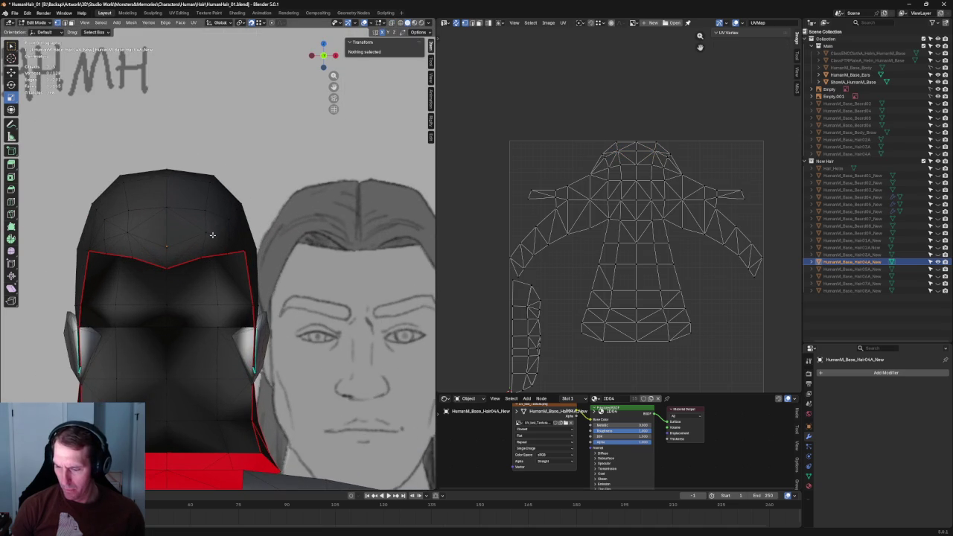
scroll(212, 235, "down", 3)
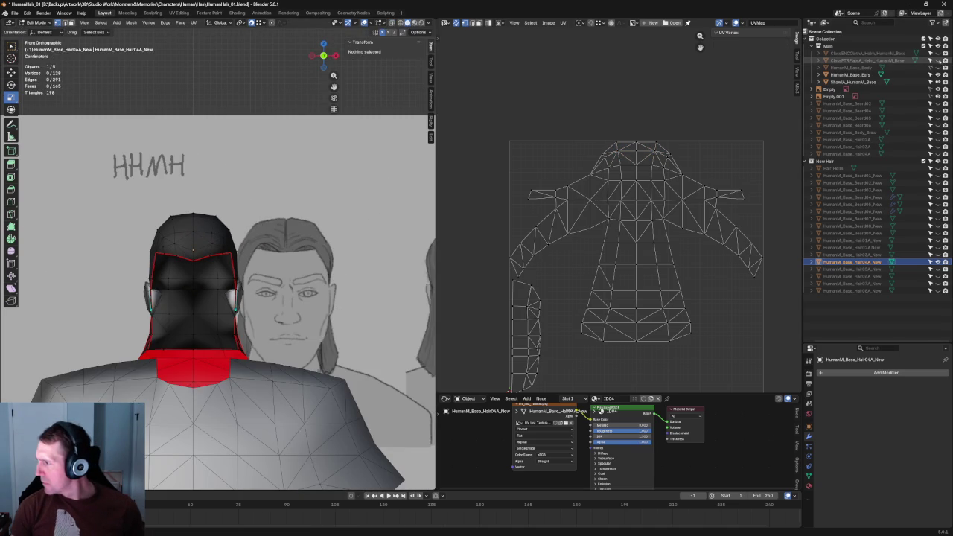
Step: Show the head body under the hair, leaving the horned helmet hidden
left_click(937, 60)
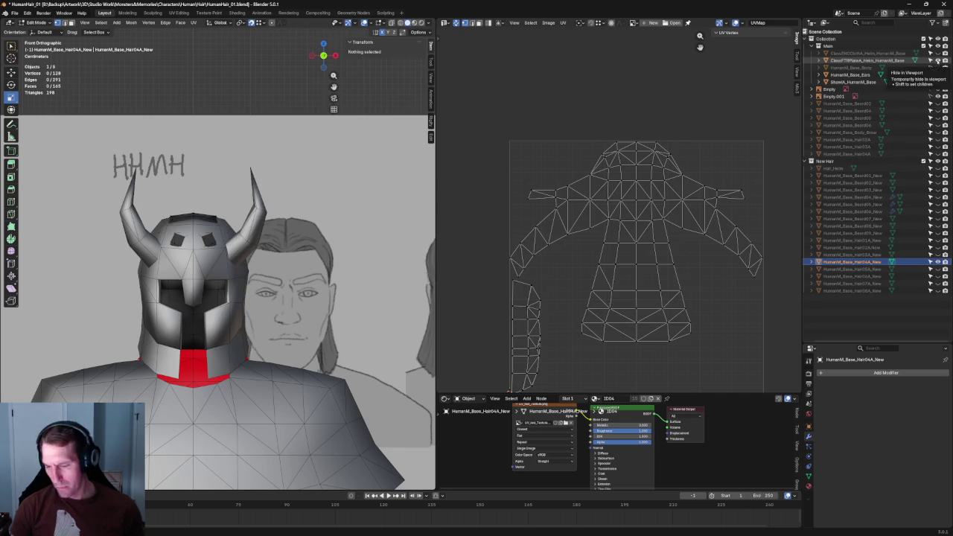
left_click(937, 61)
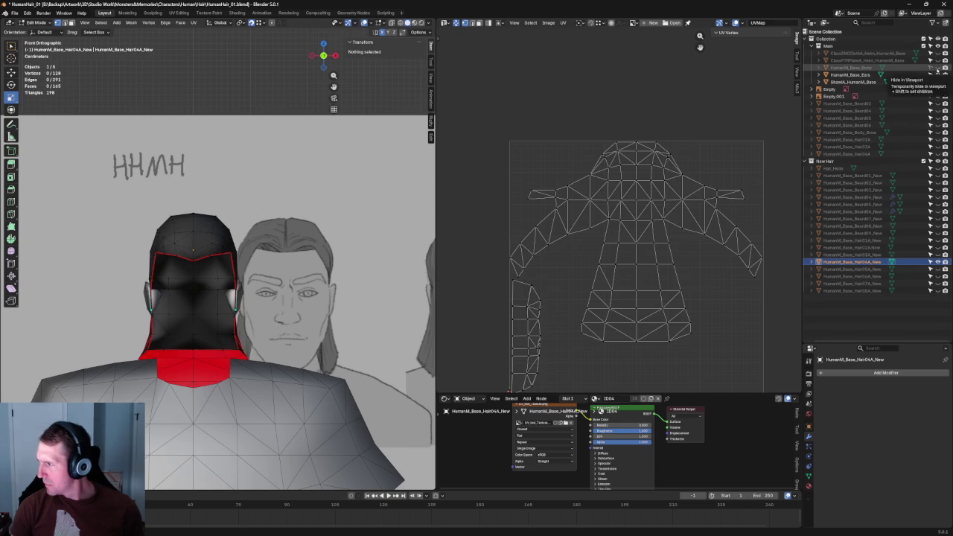
left_click(937, 67)
scroll(248, 298, "up", 1)
scroll(248, 298, "up", 3)
scroll(242, 291, "up", 1)
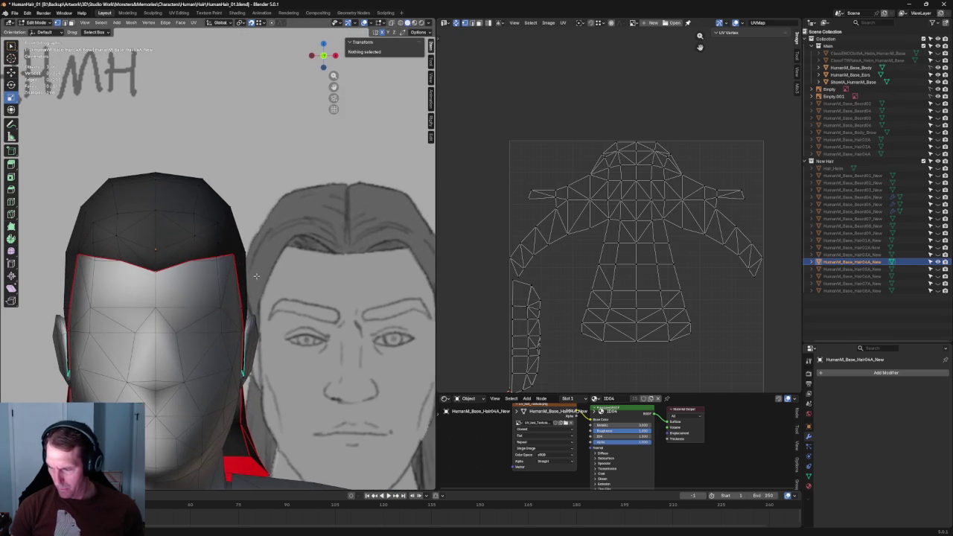
scroll(235, 280, "up", 3)
Step: Select a hairline vertex through the X-ray view and orbit around the head
key("alt+z")
left_click(214, 259)
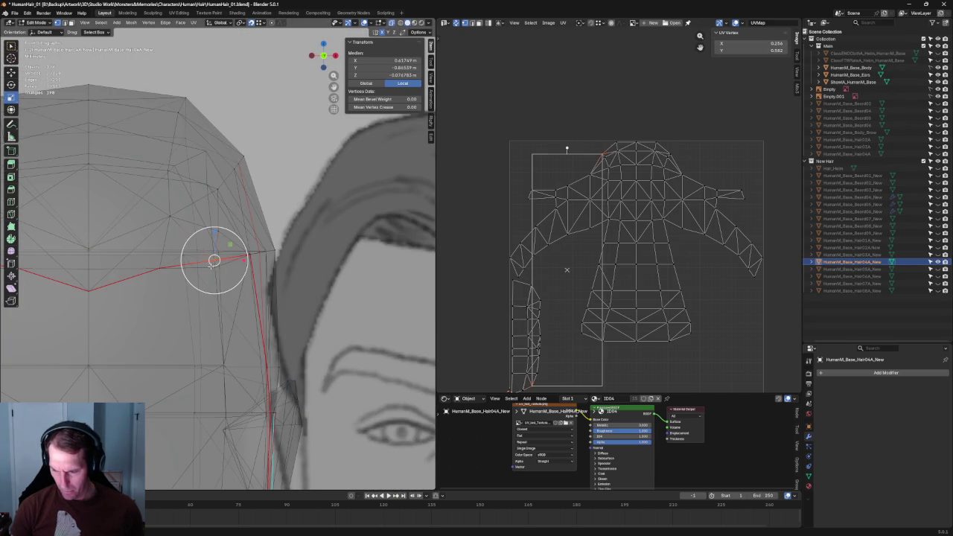
scroll(214, 259, "down", 5)
key("alt+z")
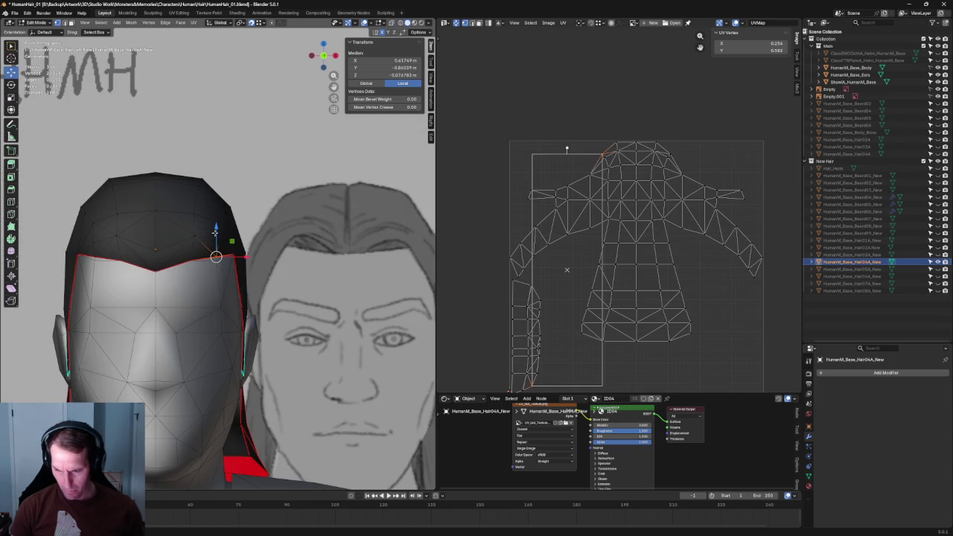
scroll(224, 279, "up", 5)
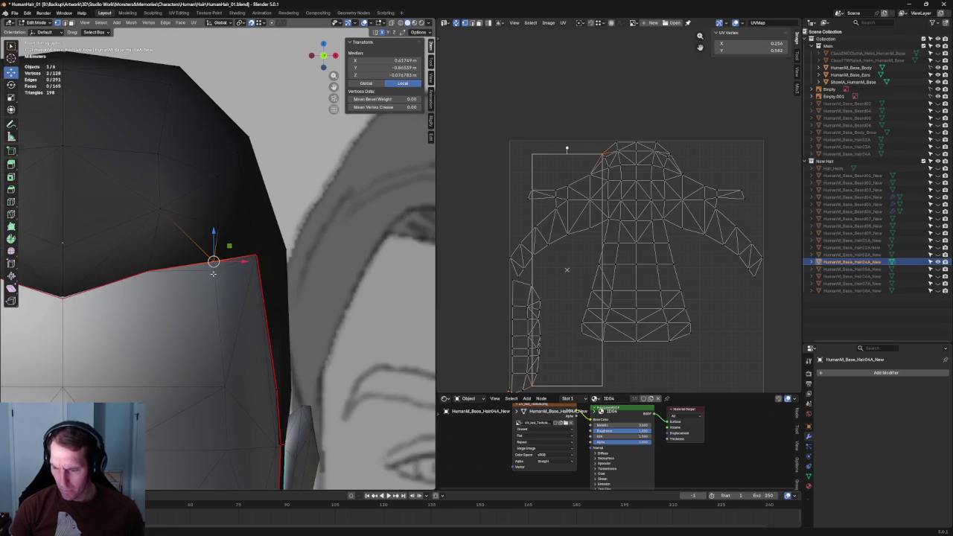
scroll(230, 281, "down", 5)
scroll(244, 284, "down", 2)
mouse_move(265, 284)
middle_mouse_down()
mouse_move(256, 263)
mouse_move(235, 315)
mouse_move(248, 268)
mouse_move(309, 215)
mouse_move(335, 145)
mouse_move(320, 185)
mouse_move(350, 209)
middle_mouse_up()
scroll(256, 263, "up", 3)
scroll(256, 262, "down", 3)
Step: Push the temple hairline corner vertex outward along X in three moves
left_click(236, 262)
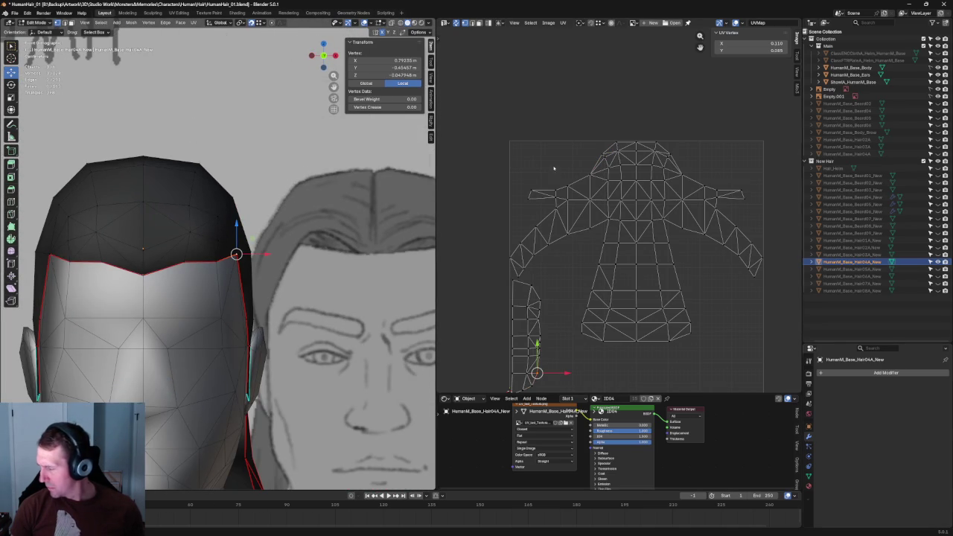
key("g")
key("x")
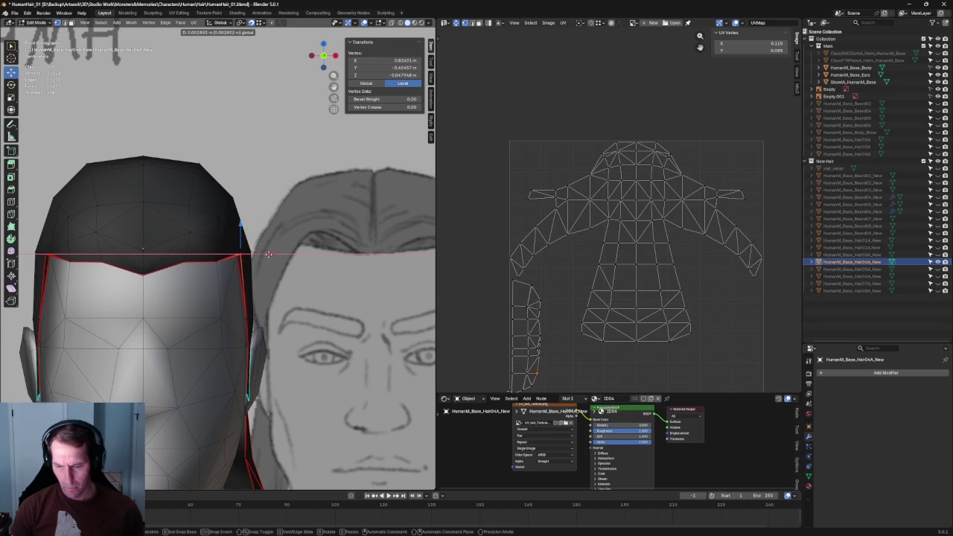
left_click(261, 253)
scroll(240, 259, "up", 3)
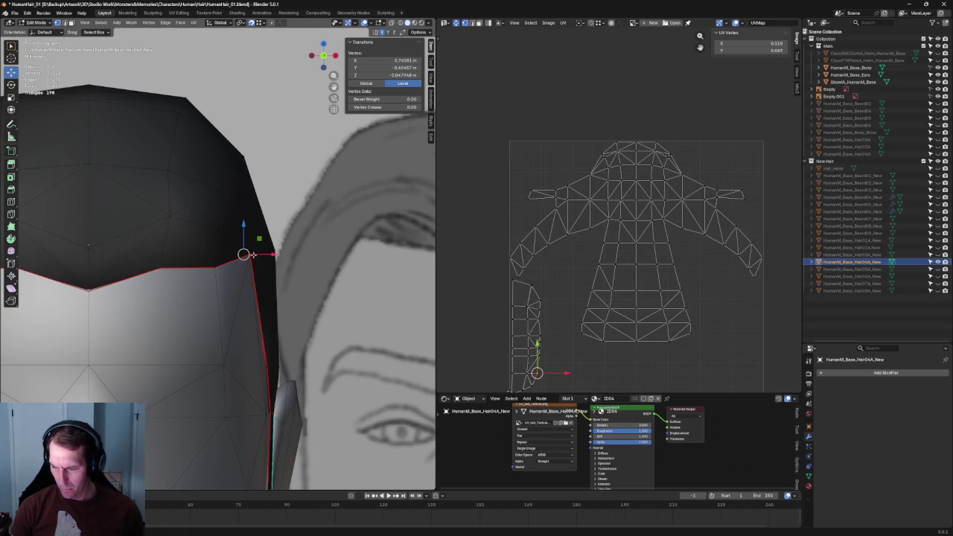
left_click(253, 254)
key("g")
key("x")
left_click(252, 254)
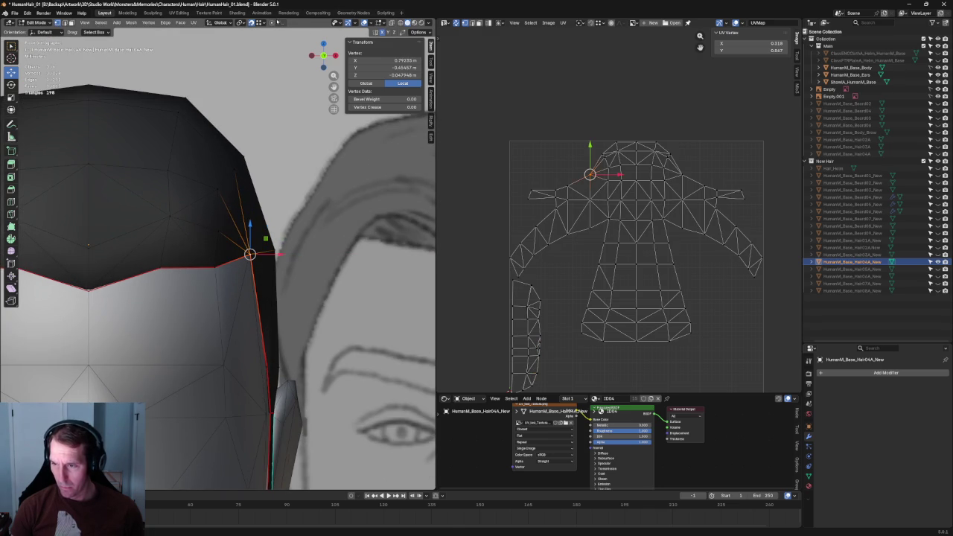
key("g")
key("x")
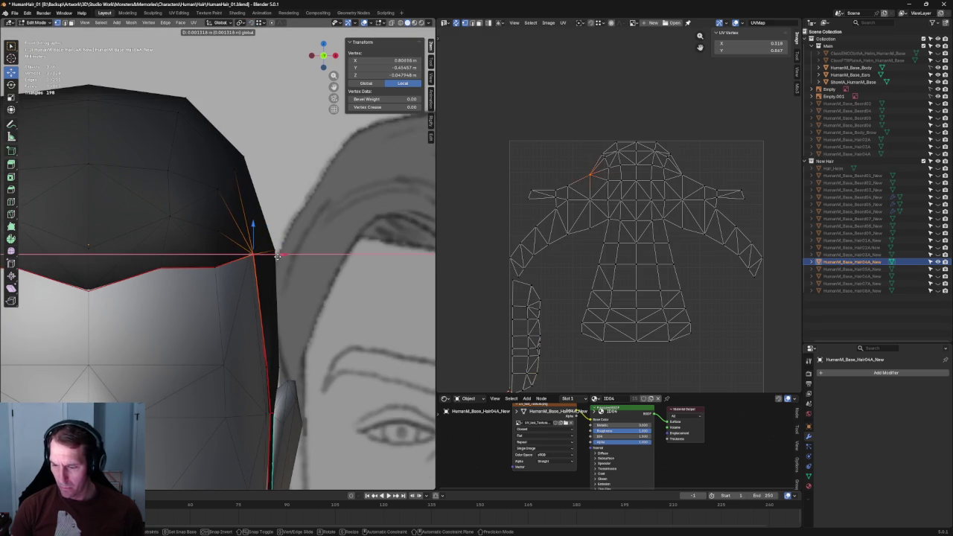
left_click(274, 256)
Step: Select a hairline edge at the temple and view it at an angle
middle_click_drag(274, 257, 226, 281)
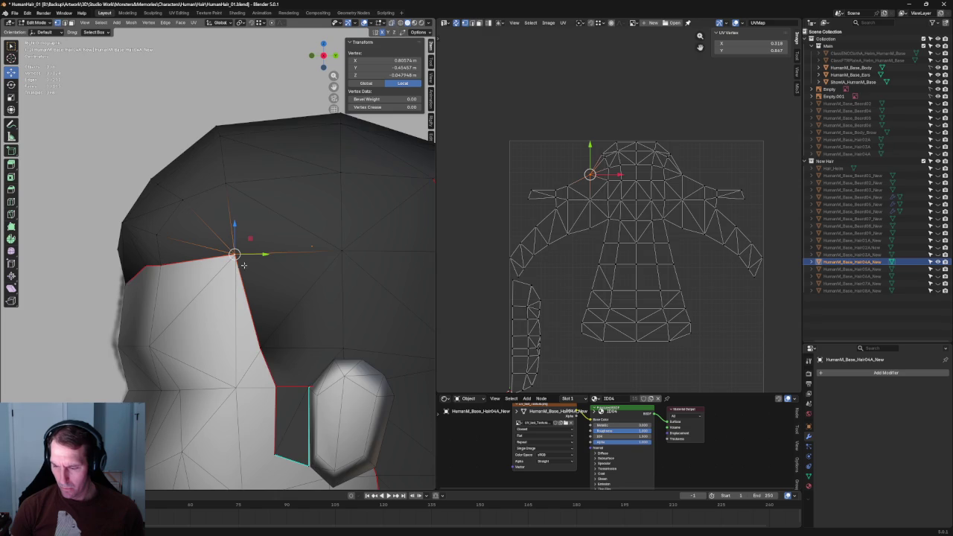
left_click(198, 262)
middle_click_drag(198, 262, 255, 265)
Step: Extrude the selected hairline edge into a new face at the temple
key("e")
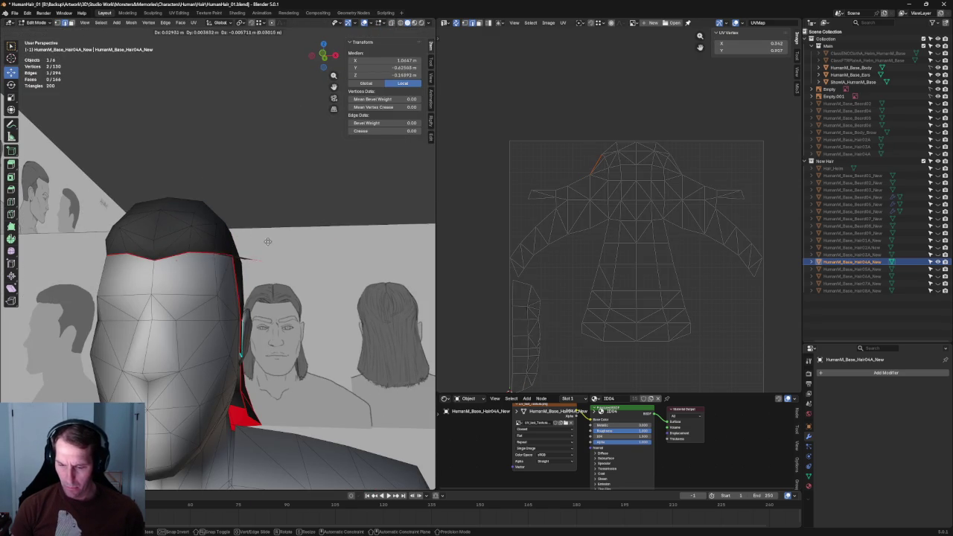
left_click(223, 253)
middle_click_drag(223, 253, 224, 256)
Step: Add the neighbouring edge and move both extruded edges vertically along Z in front view
left_click(160, 289, "shift")
key("grave")
left_click(227, 227)
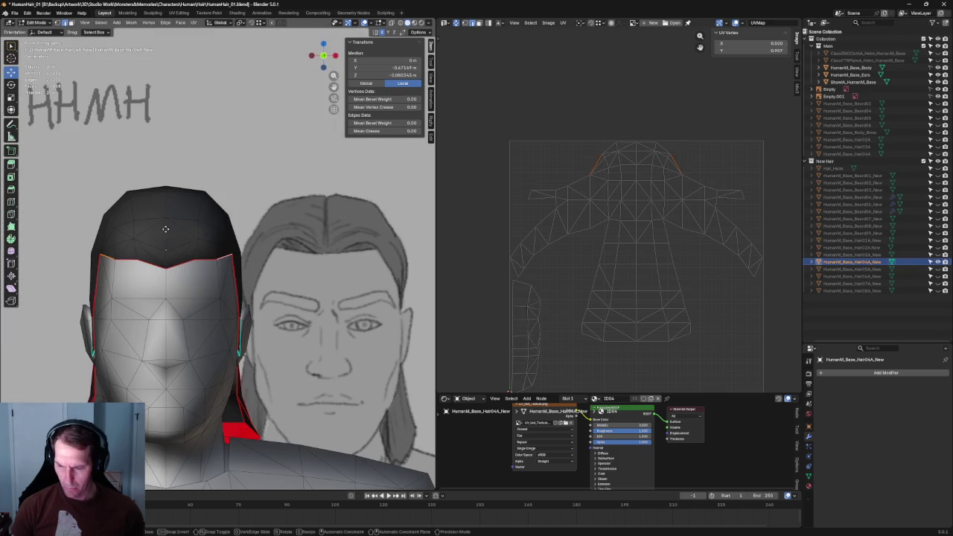
key("g")
key("z")
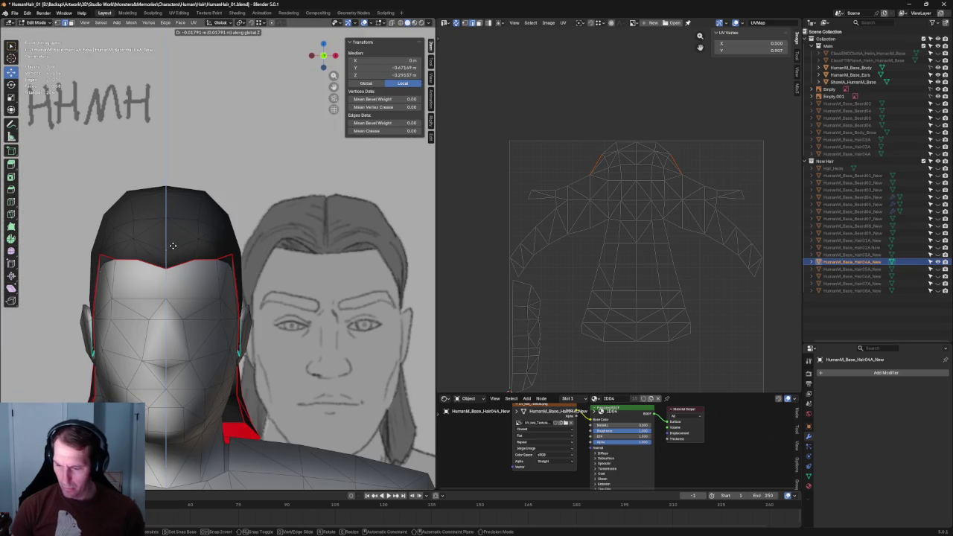
left_click(171, 248)
Step: In side view, shift a single hairline vertex along the Y axis
key("KP_3")
scroll(244, 294, "up", 5)
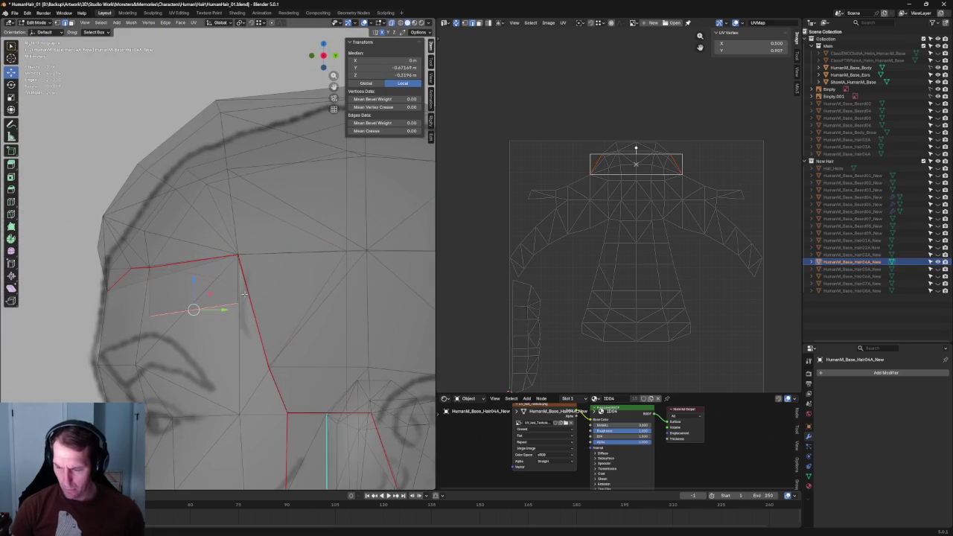
left_click(195, 308)
key("g")
key("y")
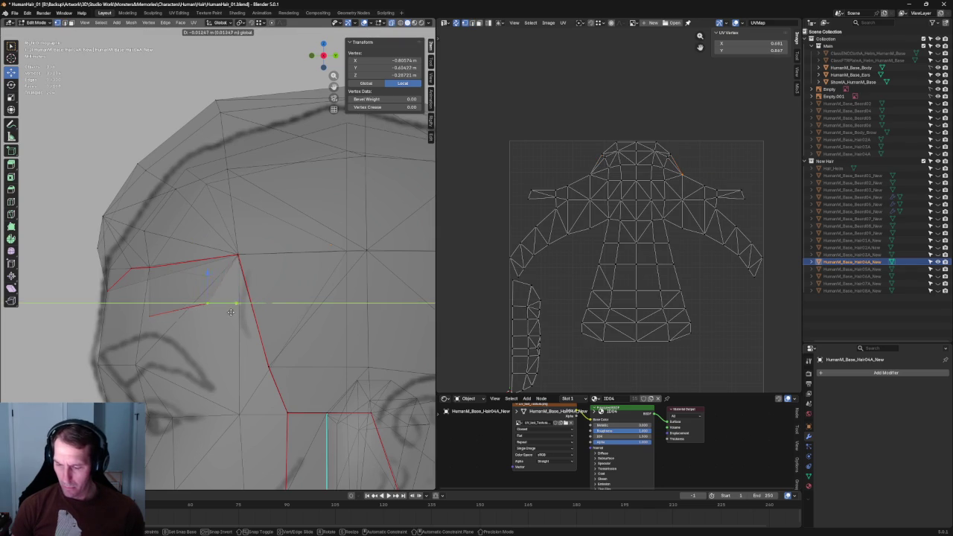
left_click(221, 312)
Step: Move the stray vertex onto the hair cap's top edge to merge it, then deselect
key("KP_1")
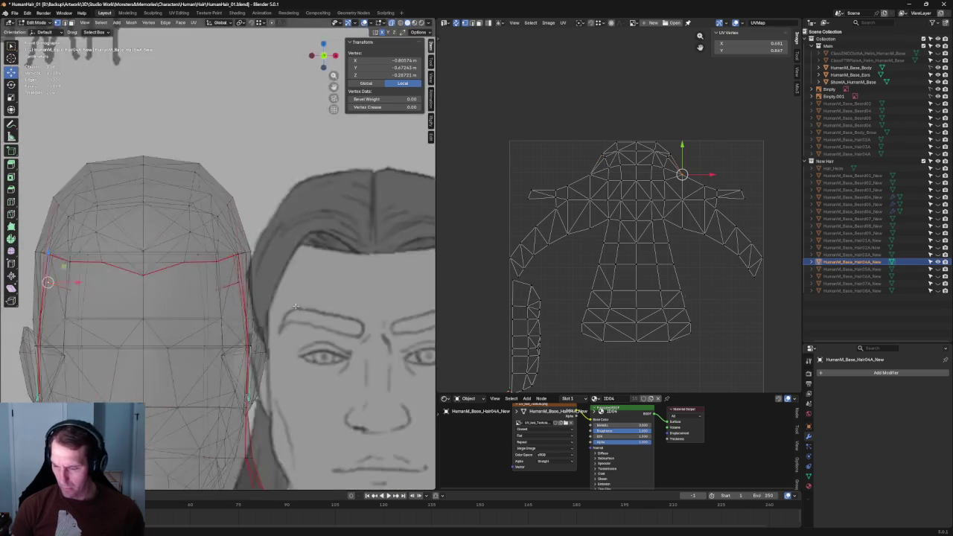
middle_click_drag(282, 298, 223, 246)
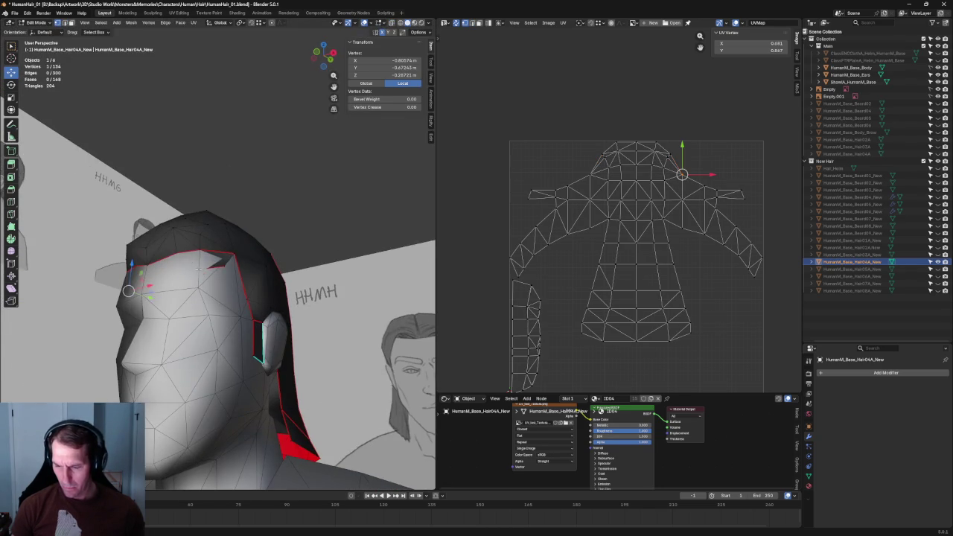
scroll(233, 256, "up", 2)
scroll(231, 283, "up", 2)
scroll(229, 310, "up", 1)
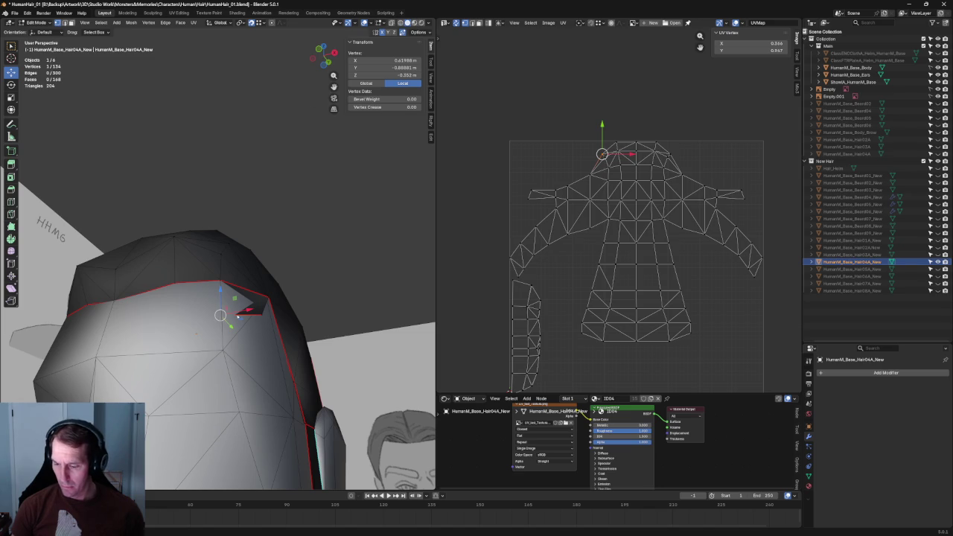
key("g")
left_click(222, 276)
left_click(347, 230)
Step: Move the upper side hairline vertex inward along X in front view
middle_click_drag(347, 230, 247, 308)
left_click(247, 308)
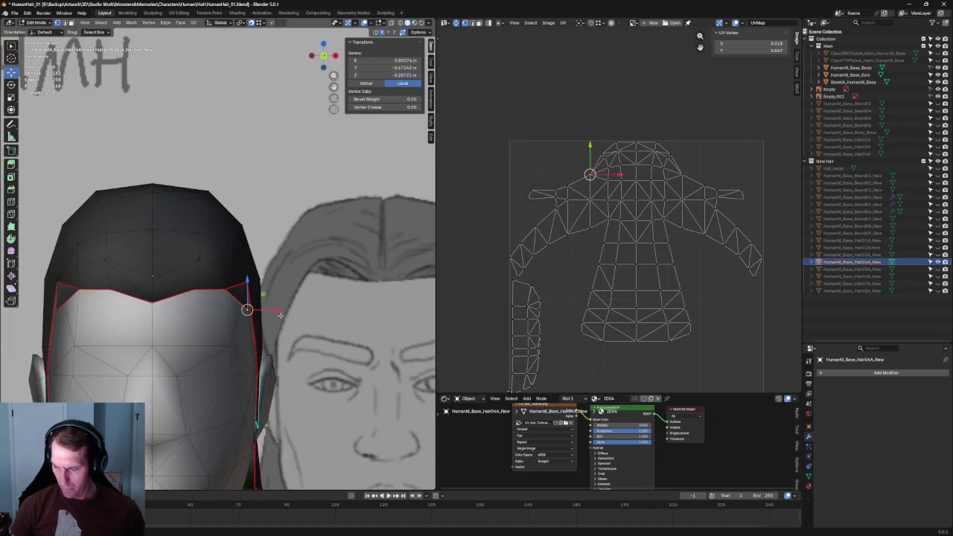
key("KP_1")
scroll(272, 315, "up", 5)
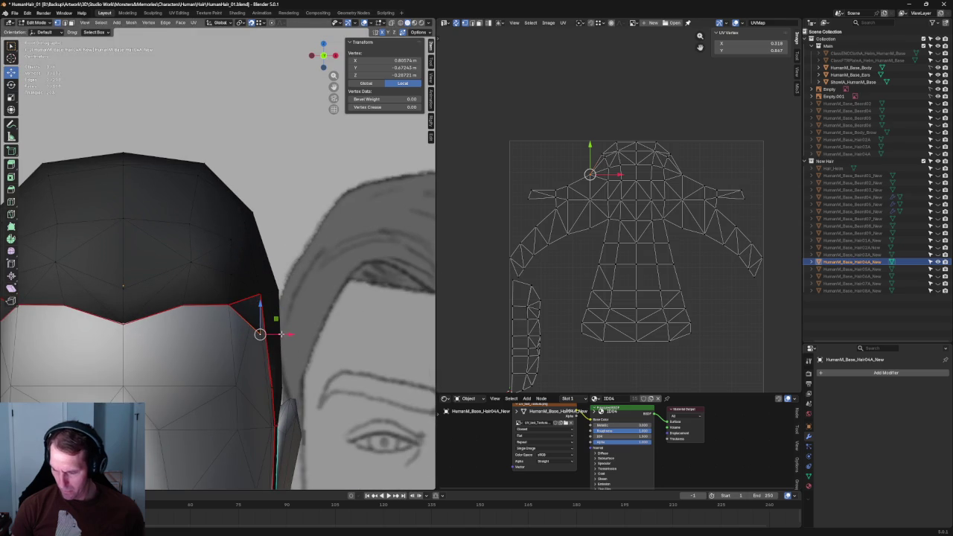
key("g")
key("x")
left_click(268, 336)
Step: Push the temple corner vertex outward along X to sharpen the side point
mouse_move(269, 337)
middle_mouse_down()
mouse_move(258, 339)
mouse_move(269, 313)
middle_mouse_up()
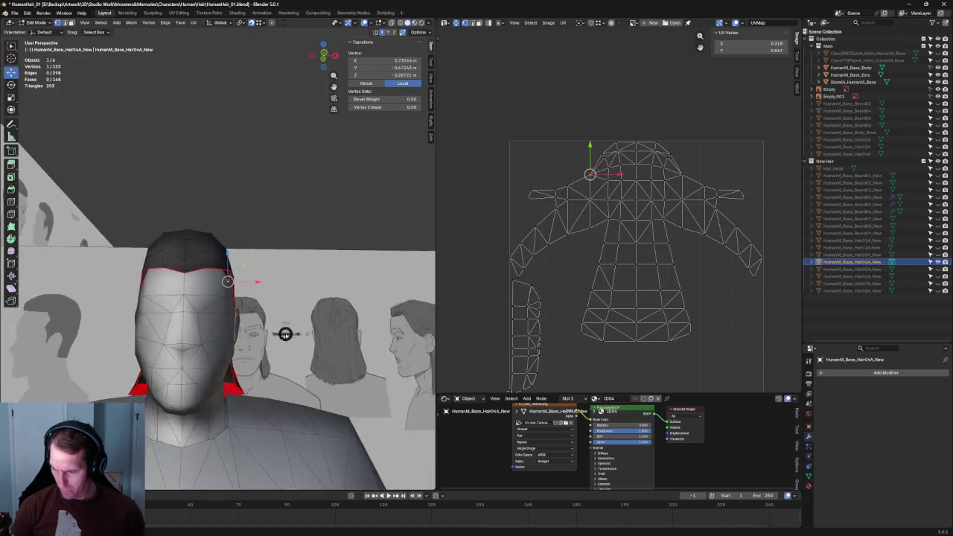
scroll(269, 305, "up", 3)
scroll(269, 298, "up", 2)
left_click(273, 299)
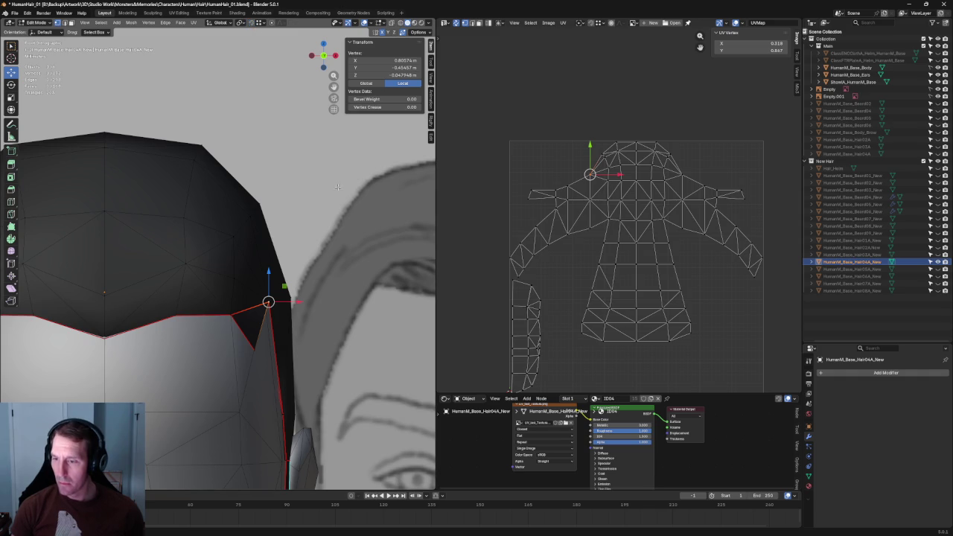
key("g")
key("x")
left_click(319, 301)
Step: Nudge a lower hairline vertex along the X axis
mouse_move(319, 301)
middle_mouse_down()
mouse_move(305, 317)
mouse_move(287, 268)
mouse_move(309, 212)
middle_mouse_up()
left_click(300, 255)
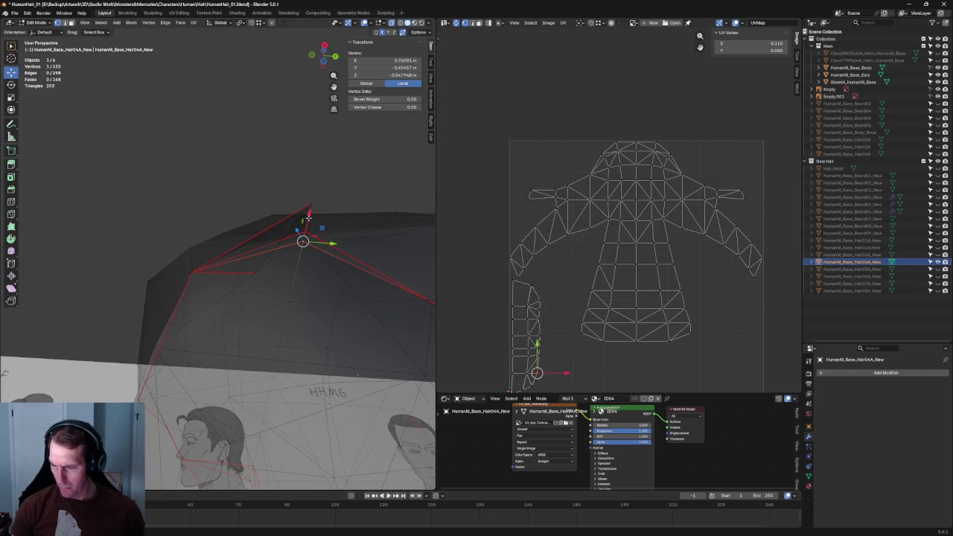
key("g")
key("x")
left_click(310, 209)
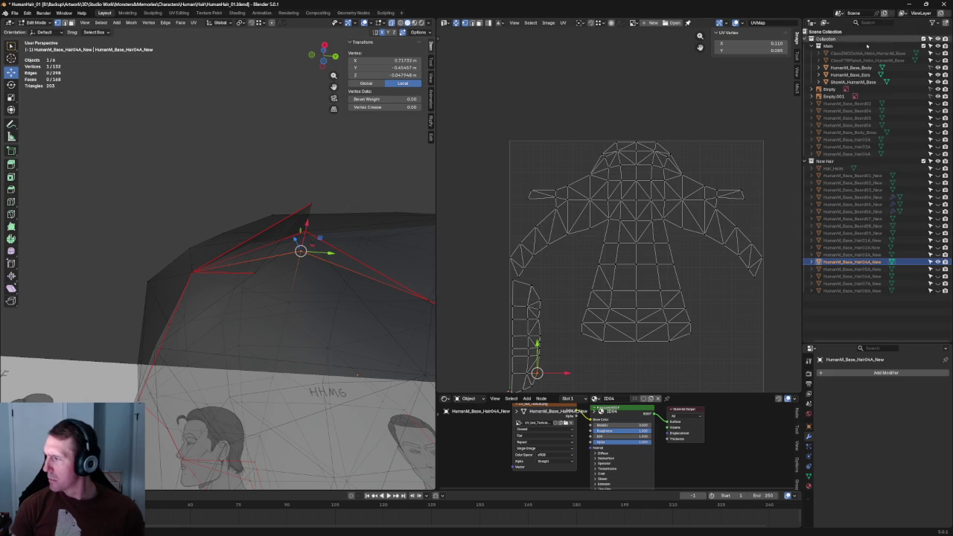
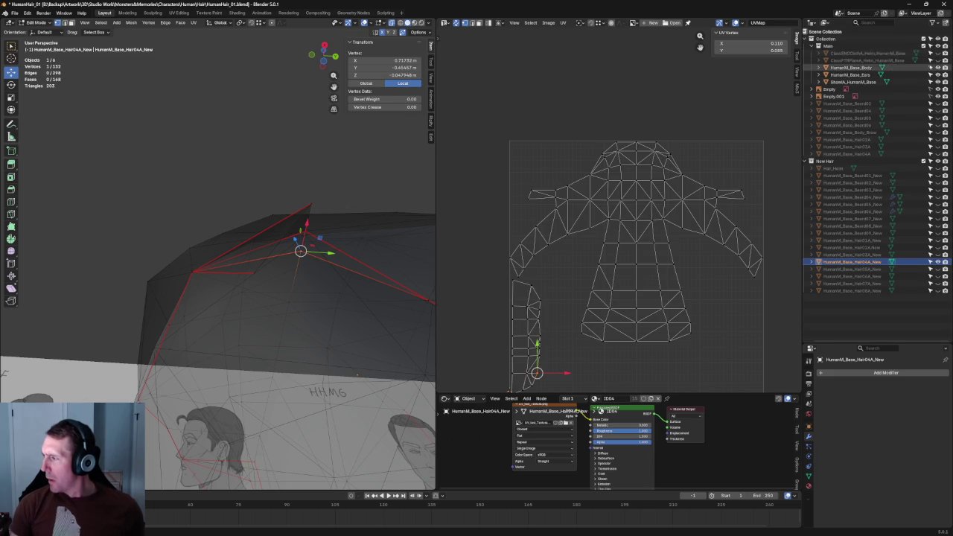
Step: With X-ray off, lower the selected rim vertex of the hair helmet along Z
key("alt+z")
mouse_move(325, 234)
middle_mouse_down()
mouse_move(347, 367)
mouse_move(332, 287)
middle_mouse_up()
left_click_drag(281, 276, 283, 322)
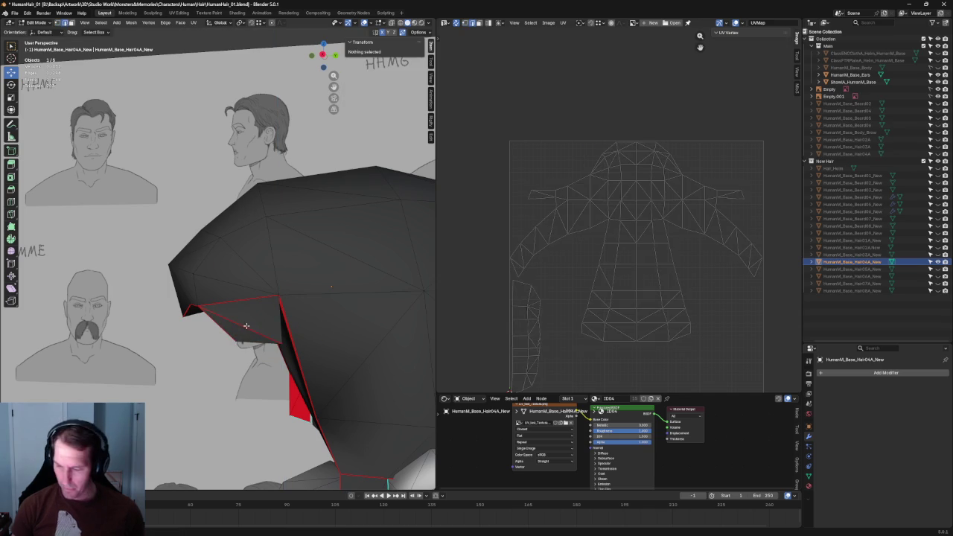
left_click(248, 331)
mouse_move(248, 331)
middle_mouse_down()
mouse_move(325, 330)
mouse_move(303, 313)
mouse_move(327, 324)
mouse_move(300, 306)
mouse_move(228, 298)
middle_mouse_up()
left_click(327, 324)
Step: In front view with X-ray on, box-select the left half of the hair mesh
key("KP_1")
key("alt+z")
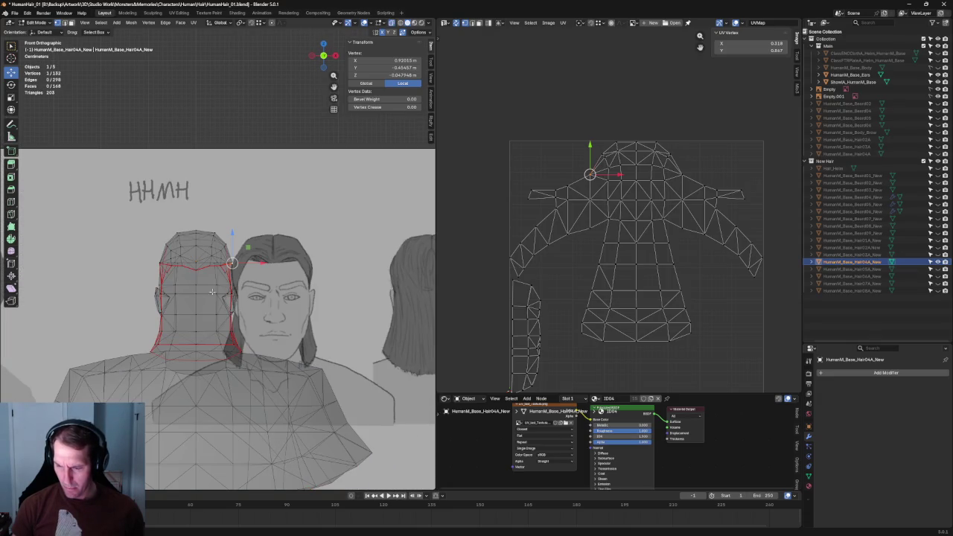
left_click_drag(201, 408, 203, 393)
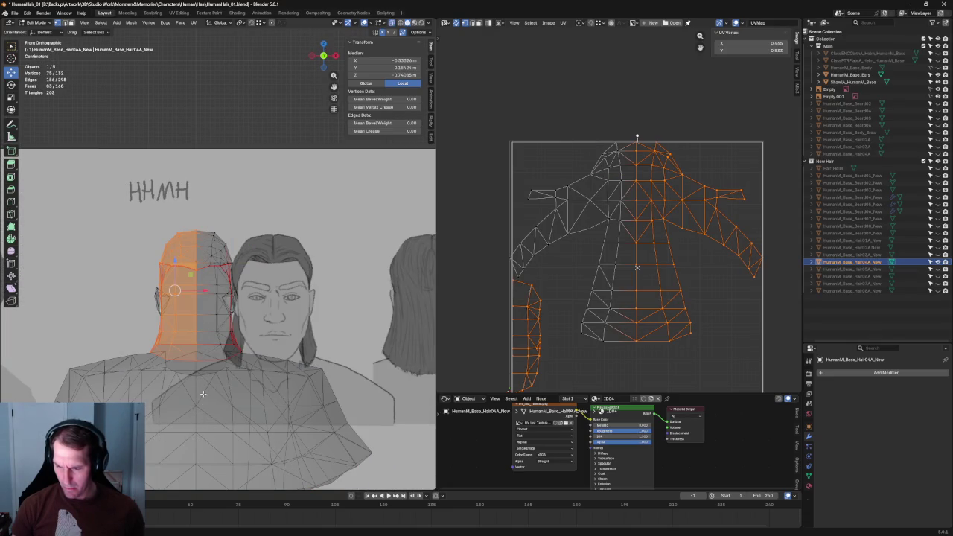
Step: Delete the selected left-half vertices and return the hair mesh to solid view
key("x")
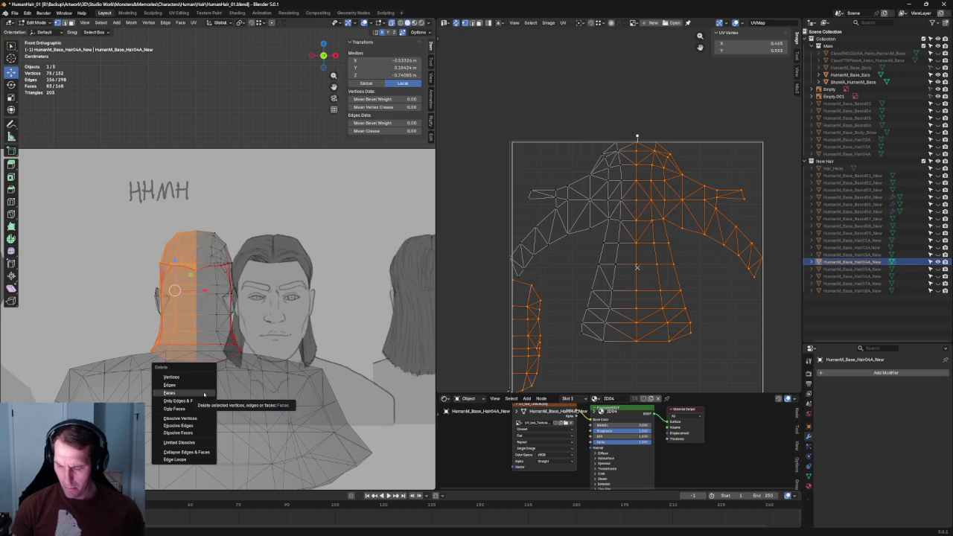
left_click(197, 405)
scroll(278, 299, "up", 5)
key("alt+z")
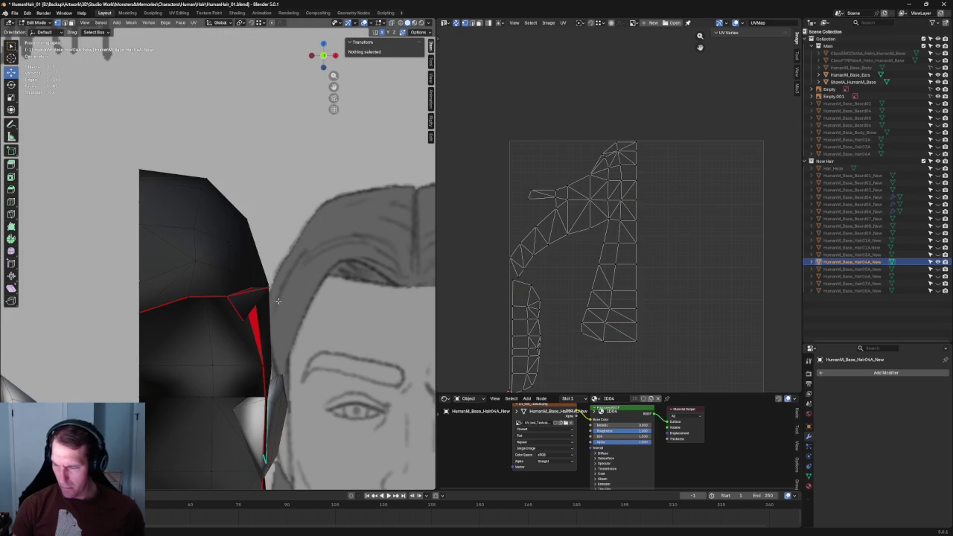
scroll(279, 302, "up", 2)
Step: Move a temple vertex down along Z, then undo the move
left_click(265, 291)
middle_click_drag(265, 291, 270, 276)
left_click_drag(270, 274, 262, 351)
middle_click_drag(262, 351, 266, 341)
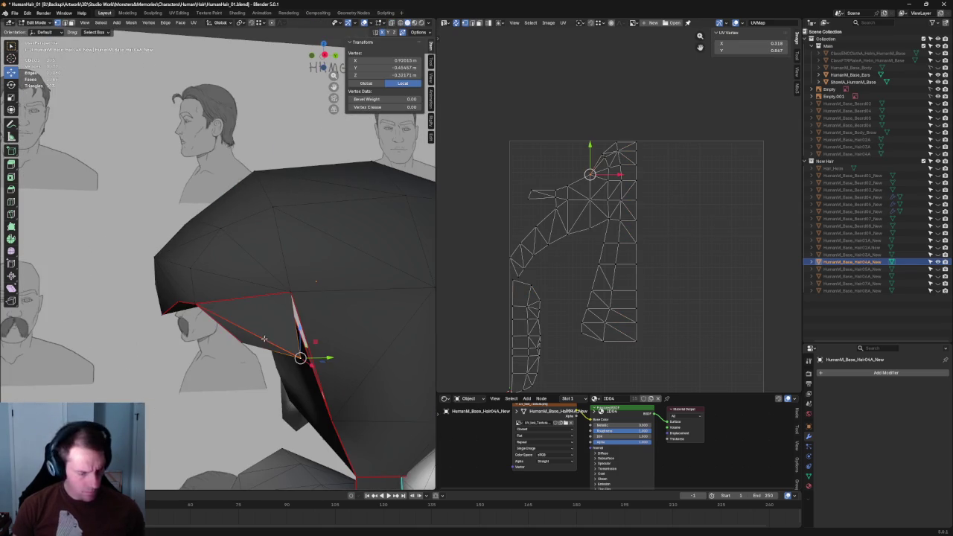
key("ctrl+z")
Step: With X-ray on, select vertices at the temple and bring up the vertex context menu
key("alt+a")
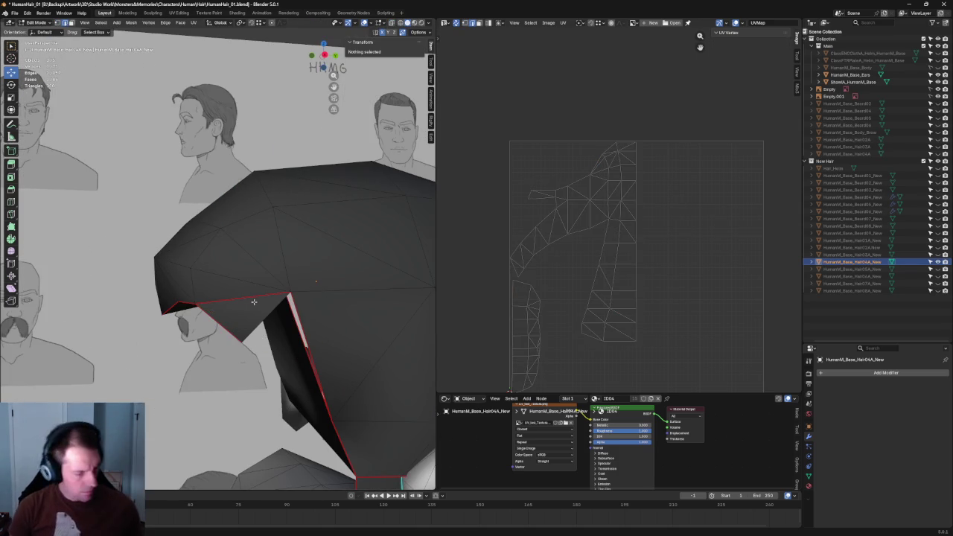
left_click(267, 341)
mouse_move(313, 336)
middle_mouse_down()
mouse_move(269, 246)
mouse_move(220, 225)
middle_mouse_up()
key("alt+z")
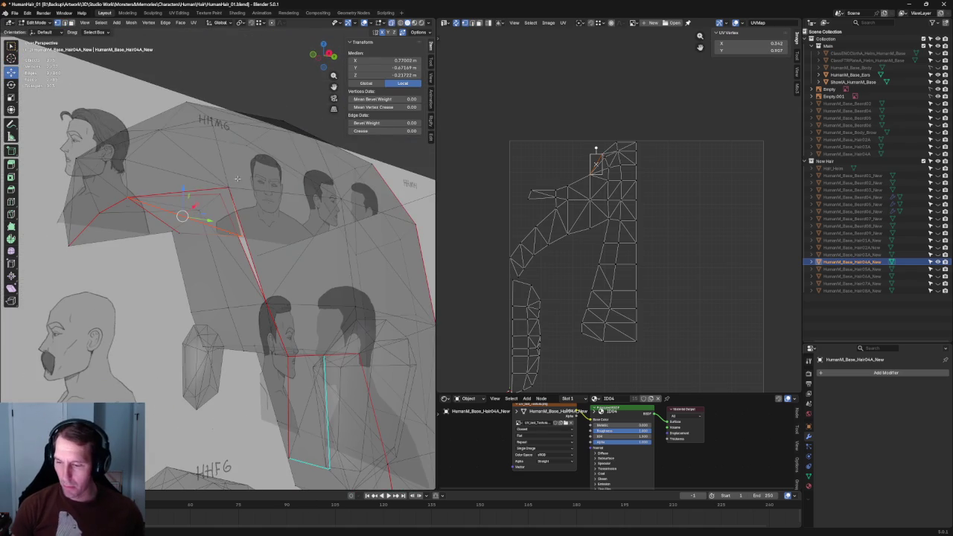
left_click(228, 187)
right_click(177, 236)
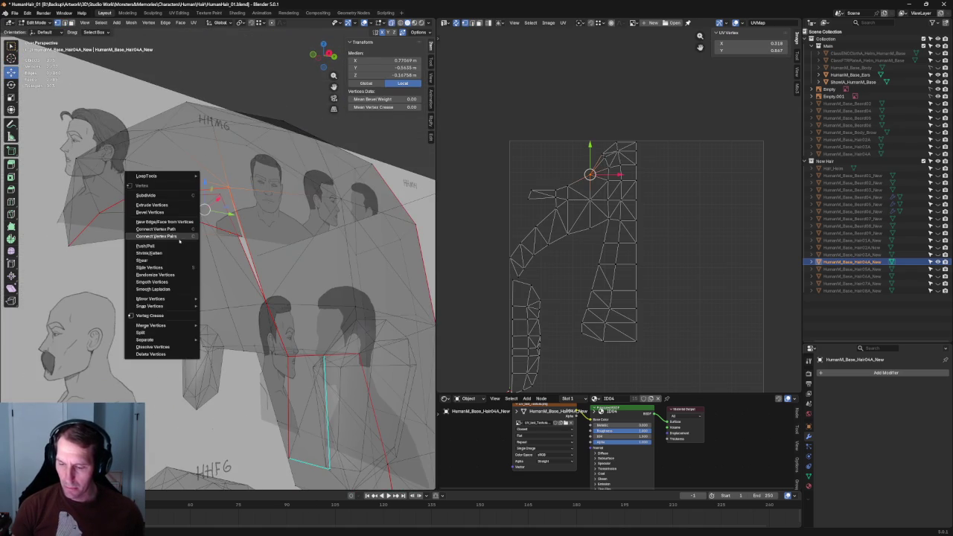
Step: Connect the selected temple vertices with an edge and slide the temple vertex down
left_click(179, 238)
key("alt+z")
left_click(179, 240, "shift")
left_click(241, 235)
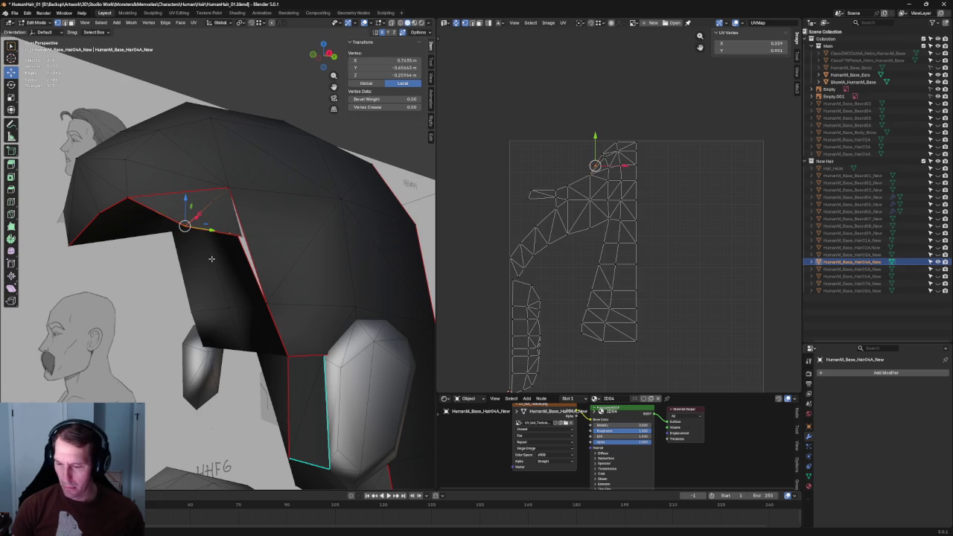
key("g")
key("g")
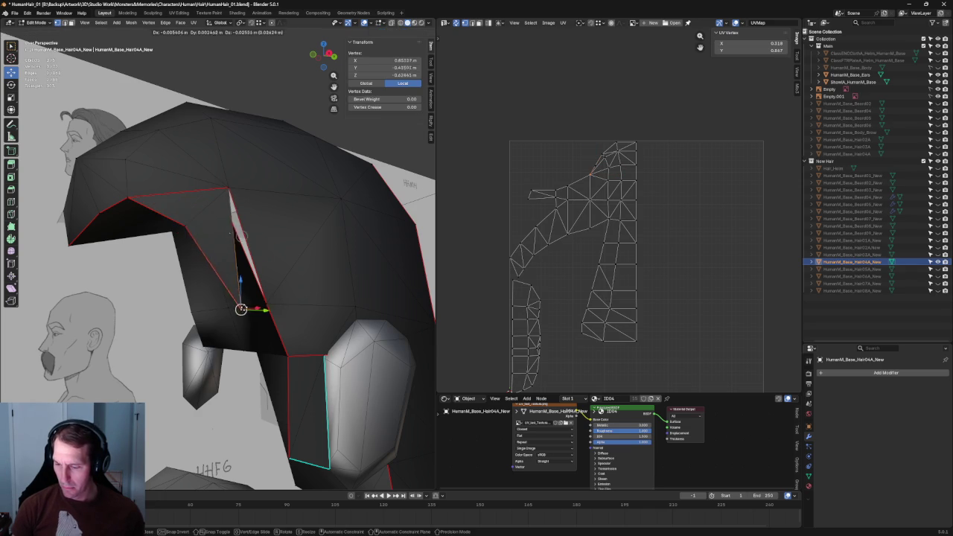
left_click(252, 266)
Step: Merge another flap vertex onto its neighbour
left_click(266, 300)
middle_click_drag(266, 300, 275, 280)
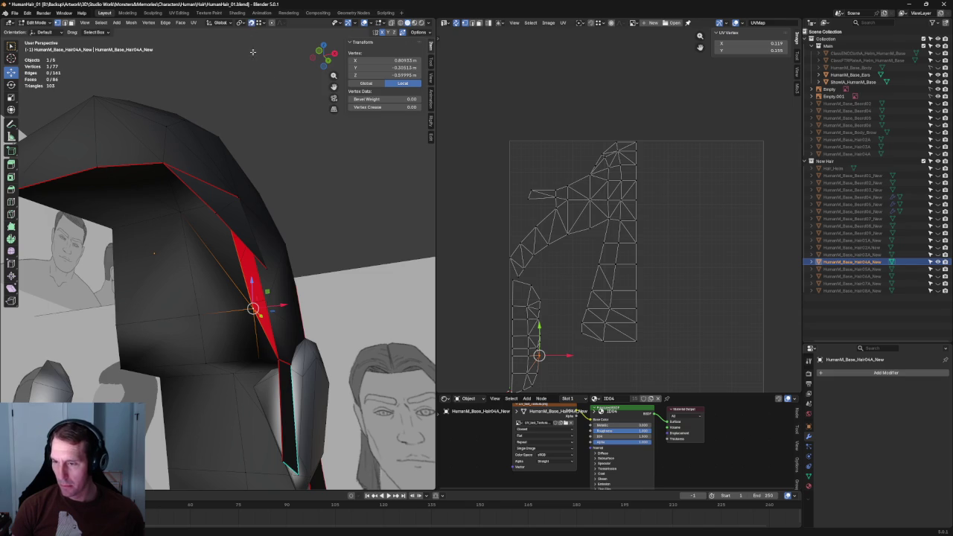
middle_click_drag(271, 281, 283, 275)
key("g")
key("g")
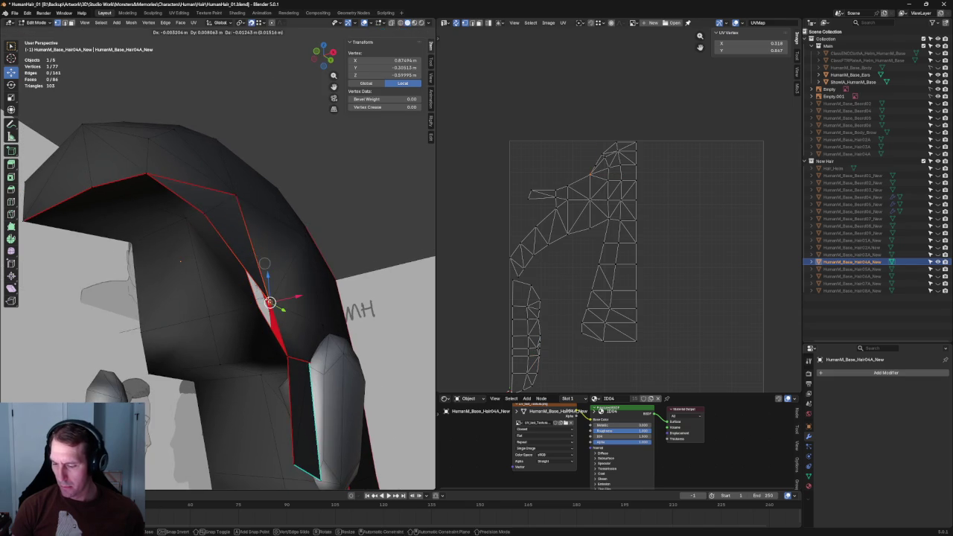
left_click(366, 180)
Step: Clear the UV seam from an edge on the hair flap
middle_click_drag(365, 180, 227, 248)
left_click(226, 248)
left_click(227, 248)
right_click(173, 209)
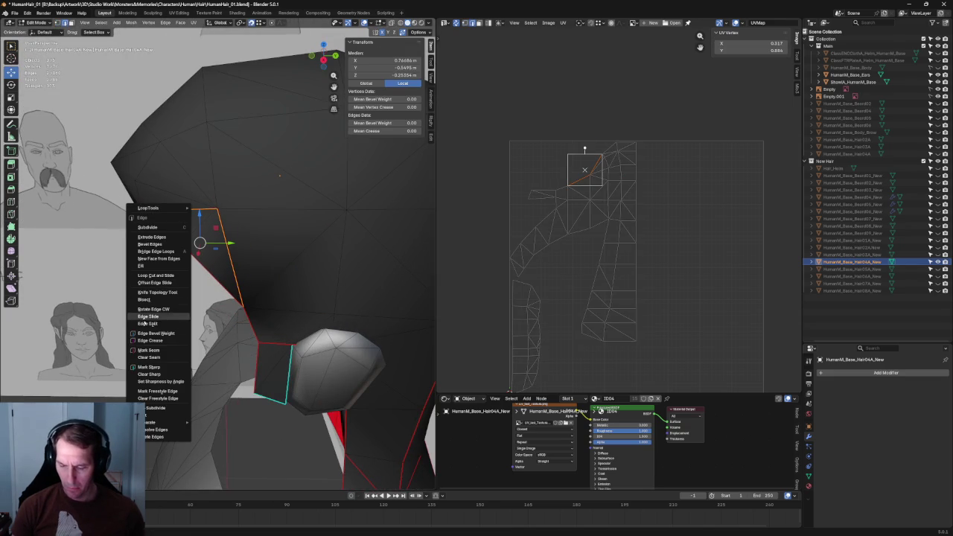
left_click(147, 357)
Step: Mark an edge on the hairline as sharp
key("alt+a")
middle_click_drag(146, 358, 175, 265)
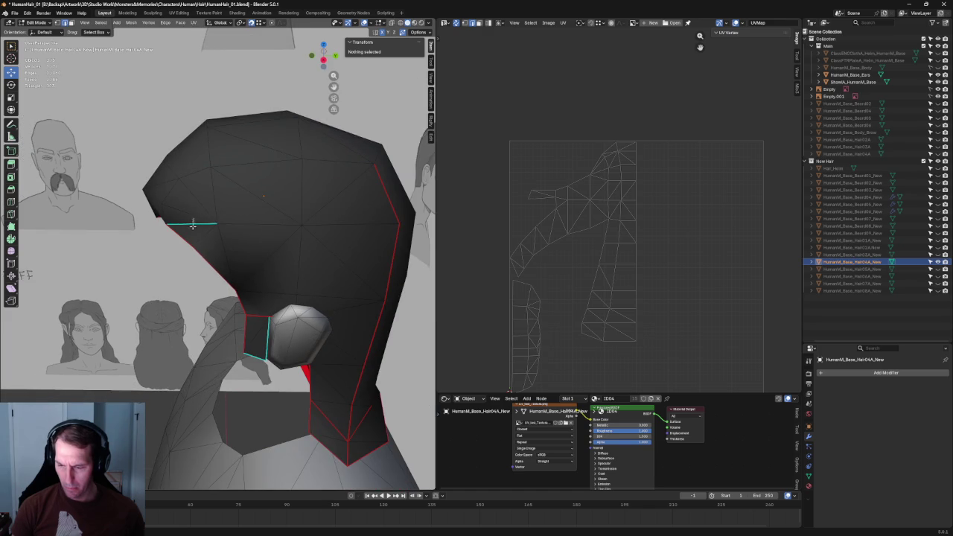
left_click(193, 224)
right_click(188, 230)
left_click(164, 237)
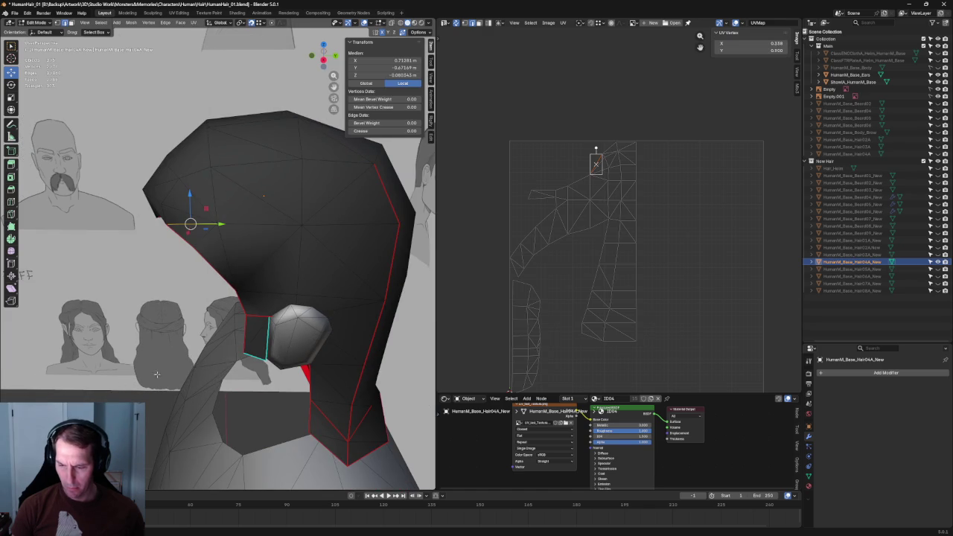
Step: Try removing the selected edge, then undo the removal
mouse_move(157, 374)
middle_mouse_down()
mouse_move(238, 203)
mouse_move(195, 176)
middle_mouse_up()
scroll(238, 203, "up", 5)
scroll(195, 176, "down", 3)
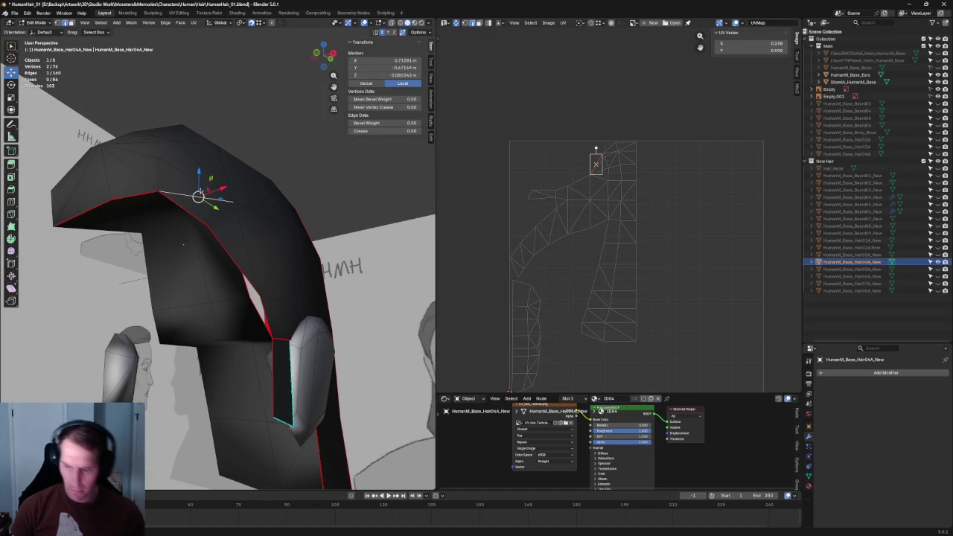
key("ctrl+x")
middle_click_drag(222, 179, 209, 201)
scroll(216, 209, "up", 5)
scroll(199, 197, "down", 5)
key("ctrl+z")
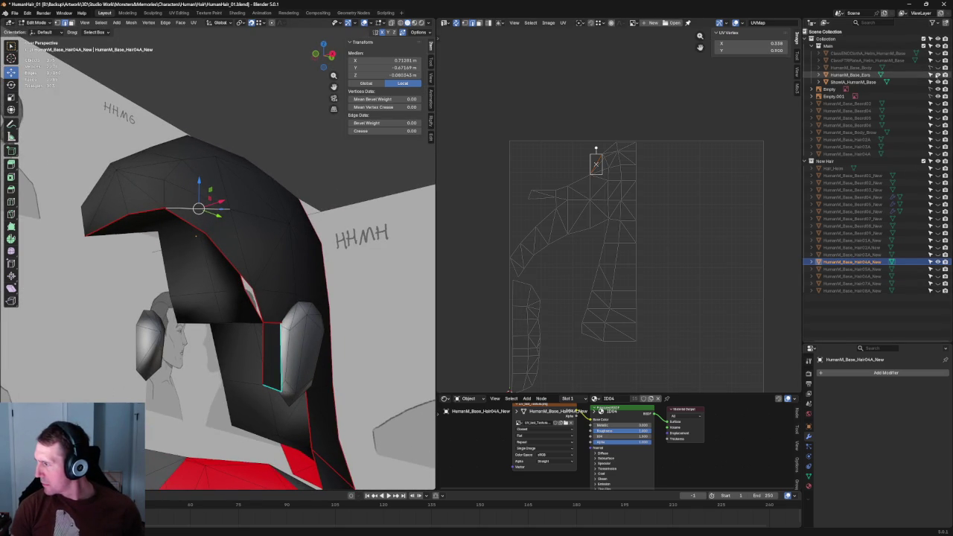
Step: Show the base head mesh and select hairline vertices, undoing an accidental vertex deletion
left_click(937, 67)
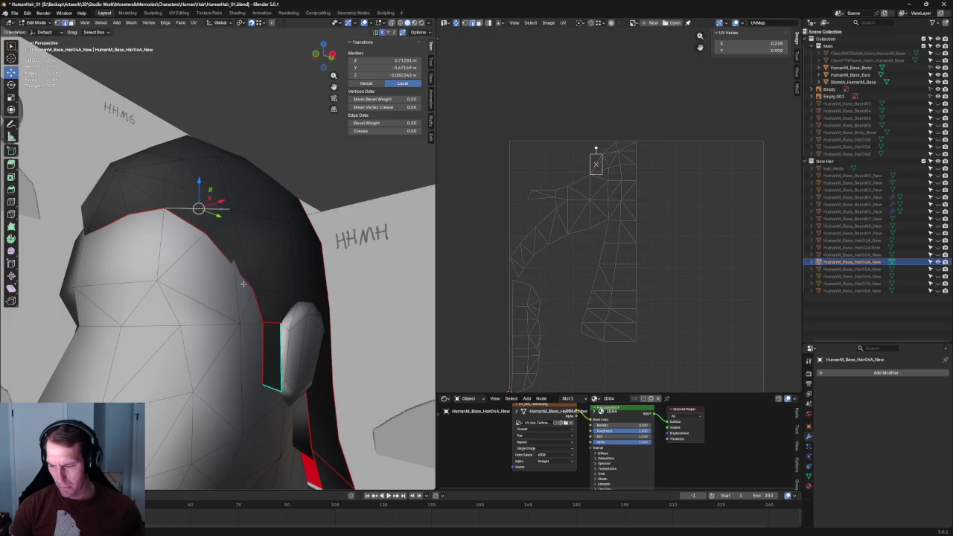
middle_click_drag(243, 284, 213, 265)
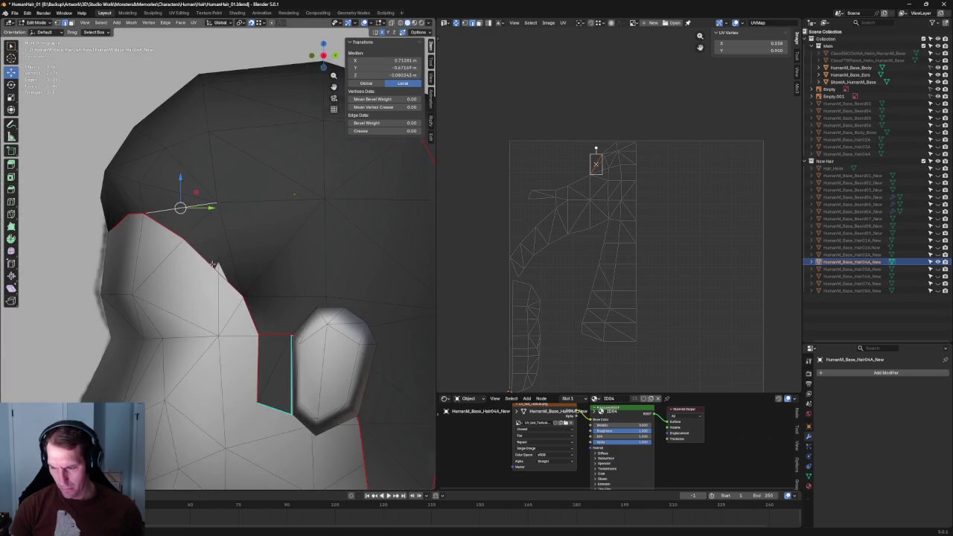
scroll(213, 263, "up", 1)
left_click(215, 270)
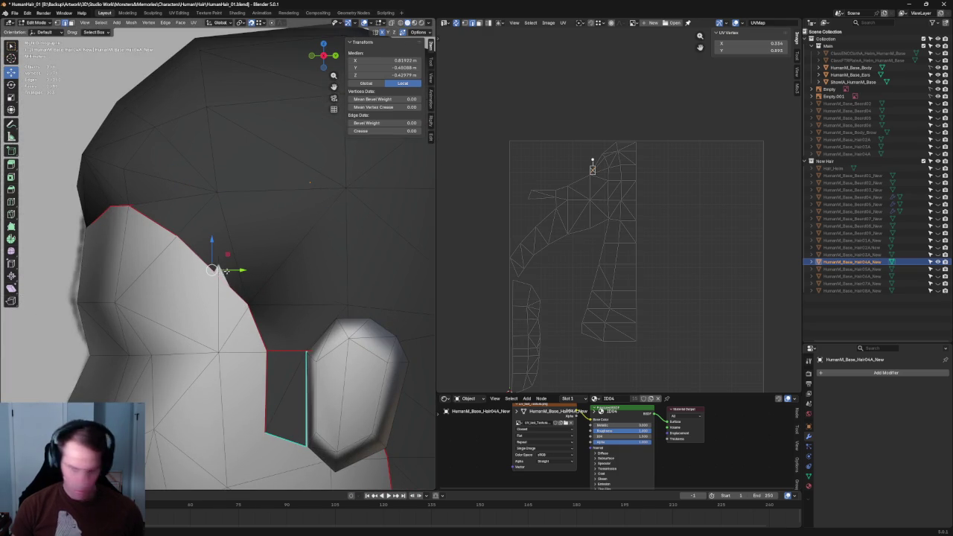
key("x")
left_click(231, 274)
key("ctrl+z")
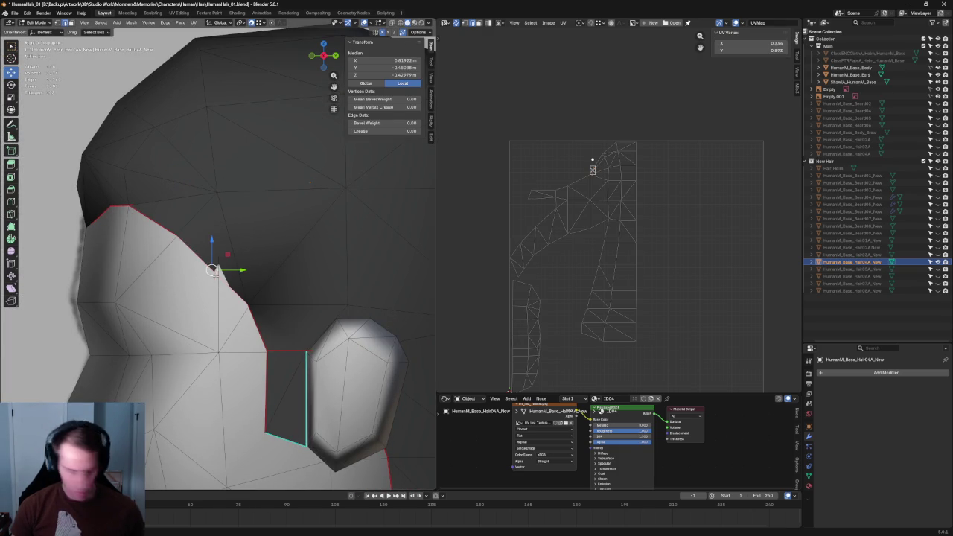
key("j")
left_click(220, 282, "shift")
Step: In side view, nudge a front hairline vertex along Y toward the forehead
middle_click_drag(309, 182, 245, 268)
left_click(246, 268)
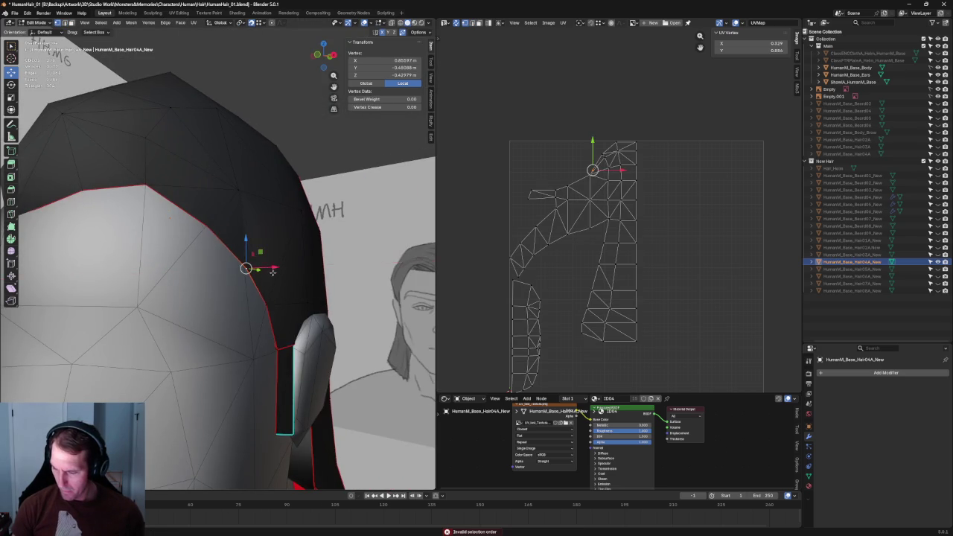
key("KP_3")
scroll(272, 290, "up", 2)
scroll(272, 291, "up", 5)
key("g")
key("y")
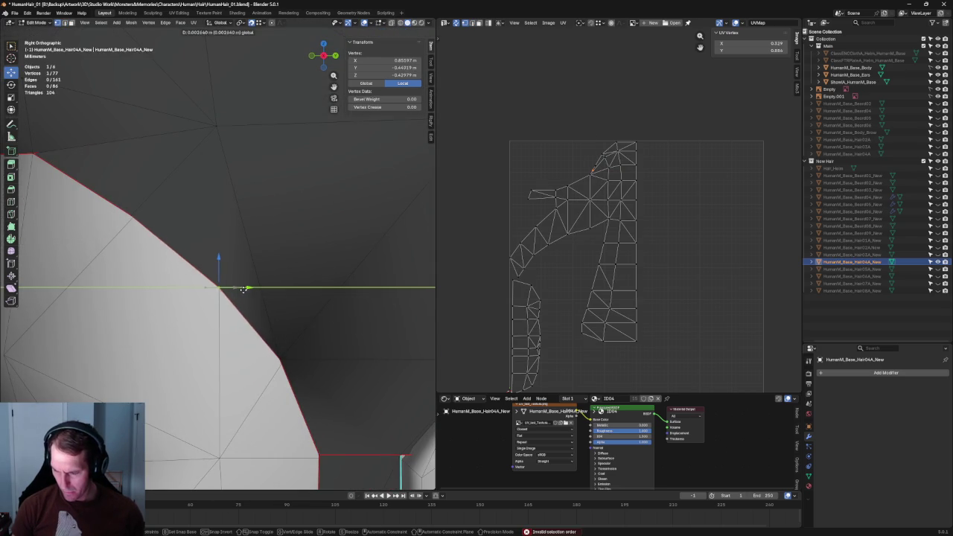
left_click(245, 289)
middle_click_drag(245, 289, 233, 172)
left_click(234, 172, "shift")
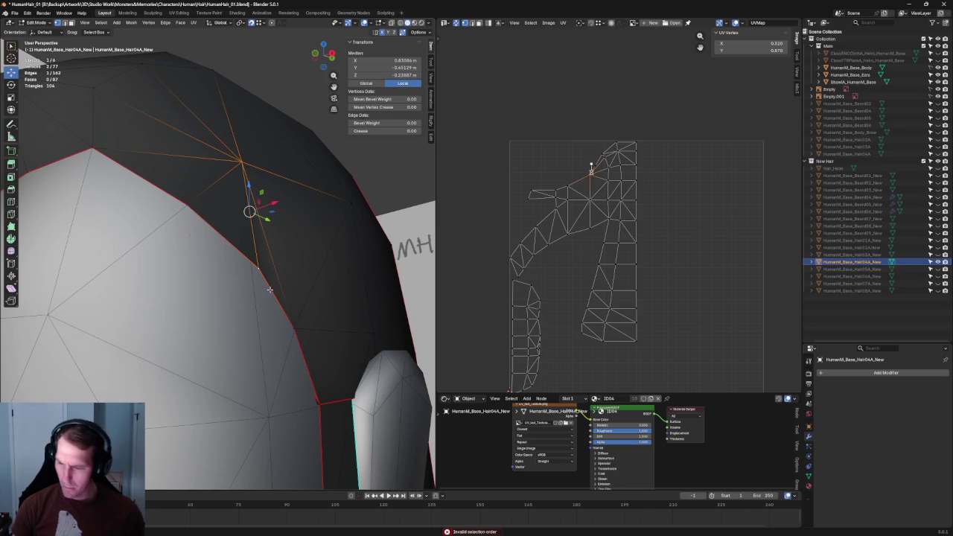
scroll(268, 287, "down", 5)
key("alt+a")
Step: In front view, move a hairline edge vertex sideways along X
key("KP_1")
scroll(279, 275, "up", 3)
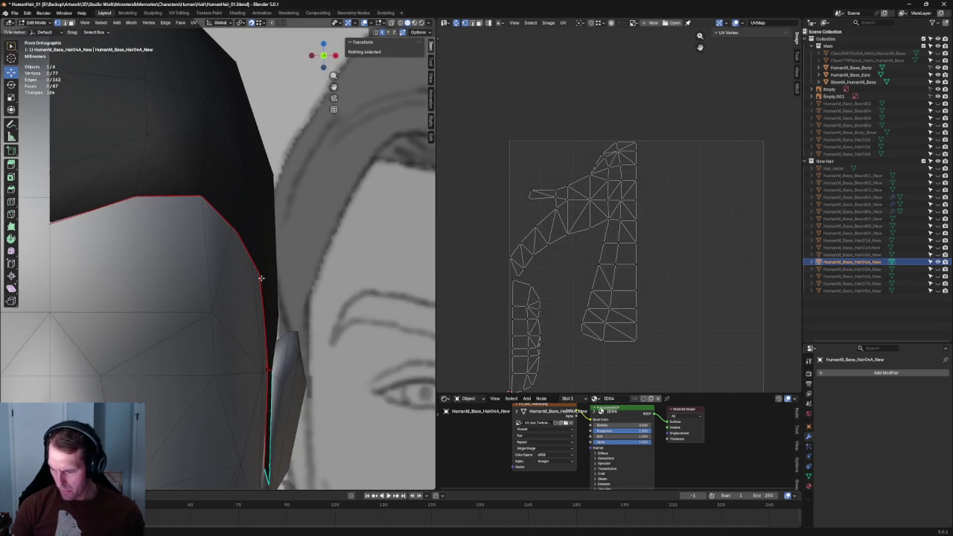
scroll(276, 276, "up", 3)
left_click(277, 278)
key("g")
key("x")
left_click(307, 282)
scroll(305, 284, "down", 3)
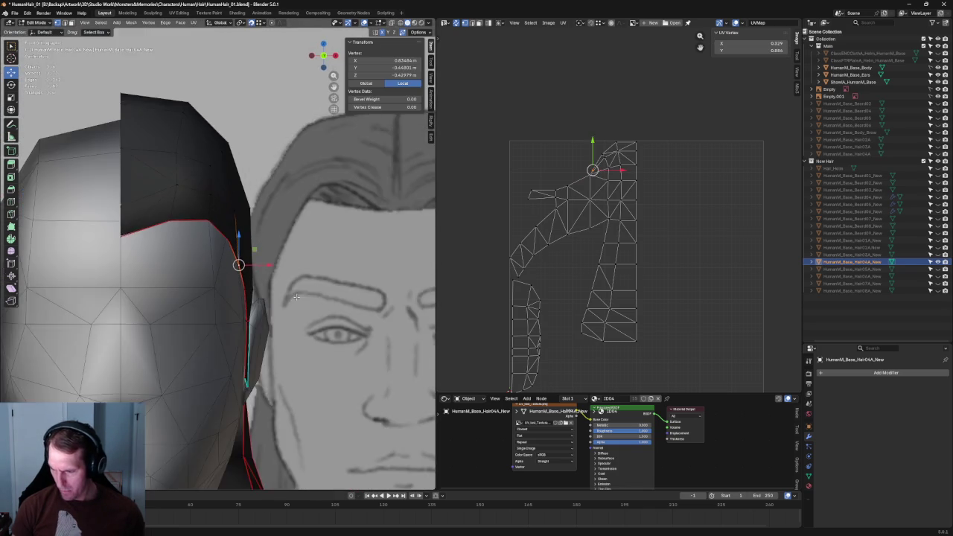
scroll(301, 287, "down", 3)
scroll(298, 288, "down", 2)
scroll(298, 285, "down", 2)
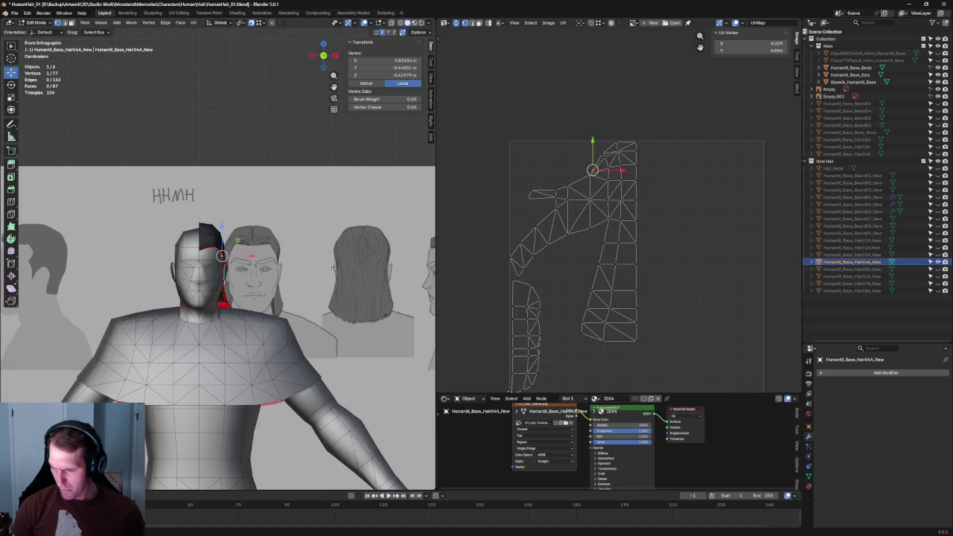
left_click(258, 134)
Step: Push a temple hair vertex outward along the X axis
scroll(257, 134, "down", 2)
scroll(266, 272, "up", 4)
scroll(266, 272, "up", 4)
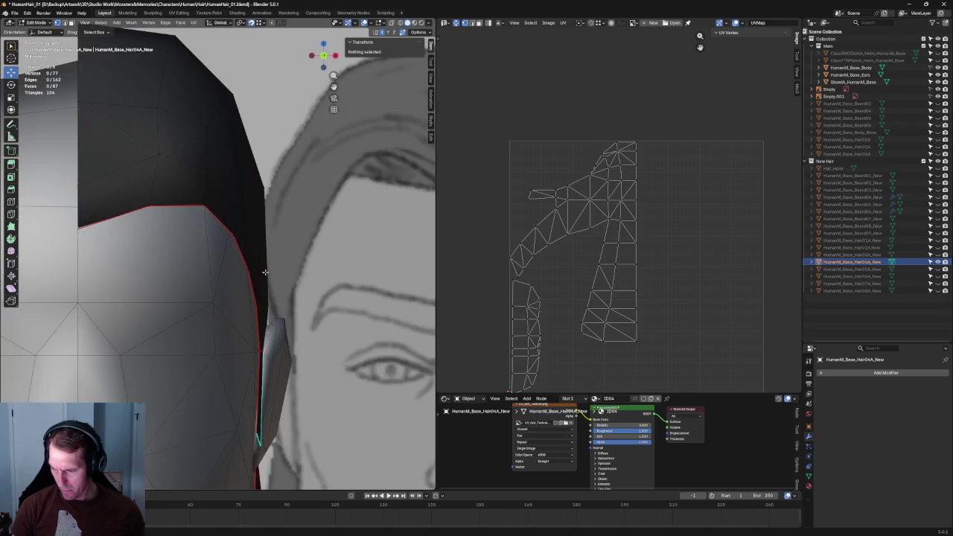
scroll(265, 260, "down", 1)
scroll(253, 238, "down", 3)
left_click(229, 221)
scroll(251, 222, "up", 1)
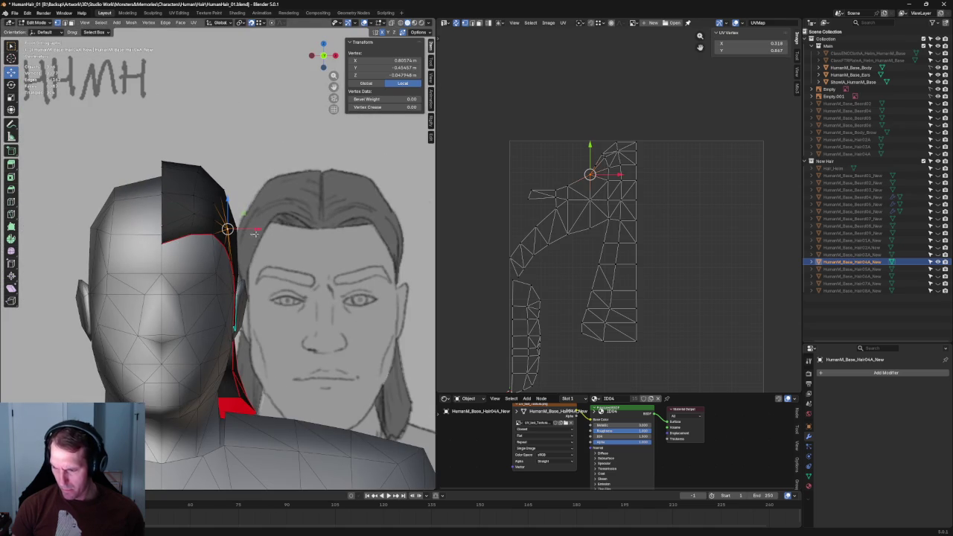
key("g")
key("x")
left_click(257, 229)
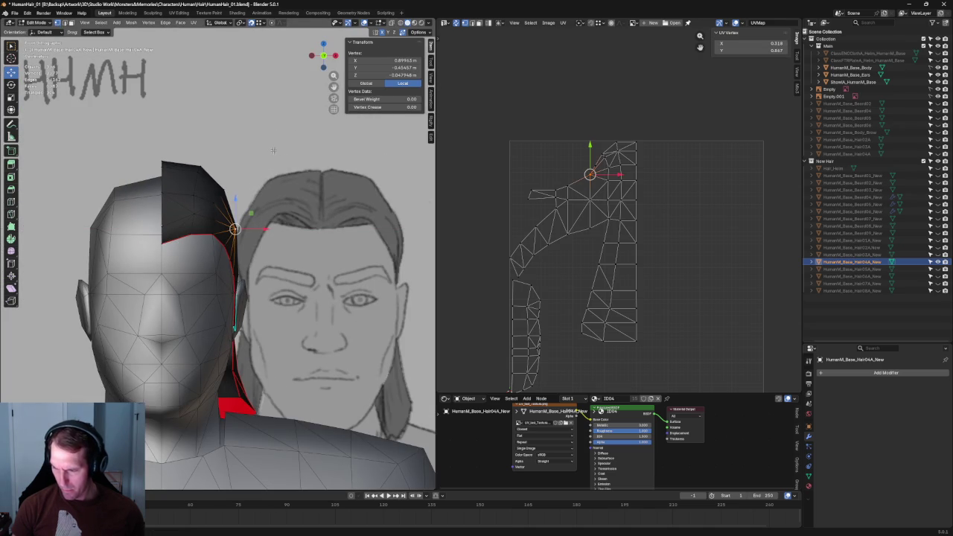
Step: From a side profile, try selecting vertices on the side of the hair, then deselect
middle_click_drag(264, 219, 230, 236)
scroll(231, 236, "up", 2)
scroll(231, 236, "up", 2)
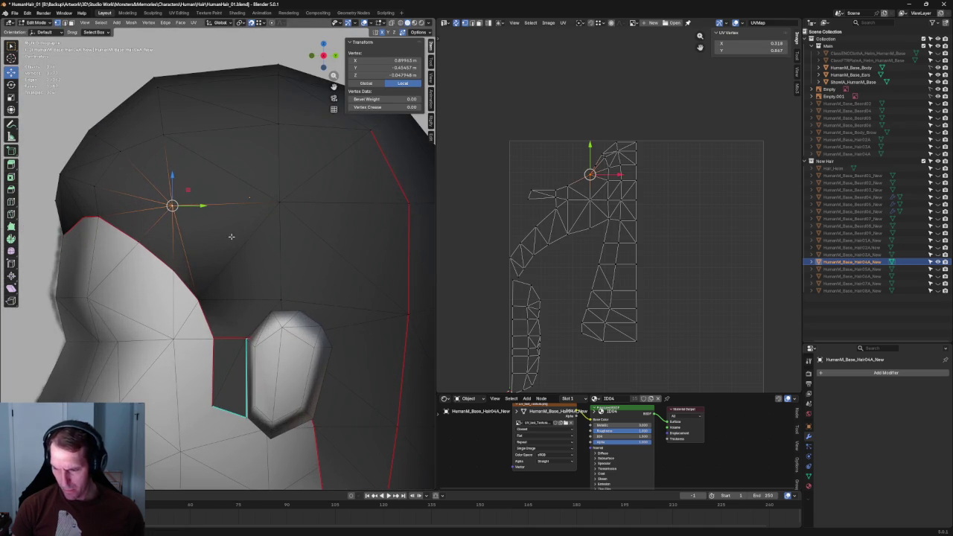
key("3")
left_click(241, 252)
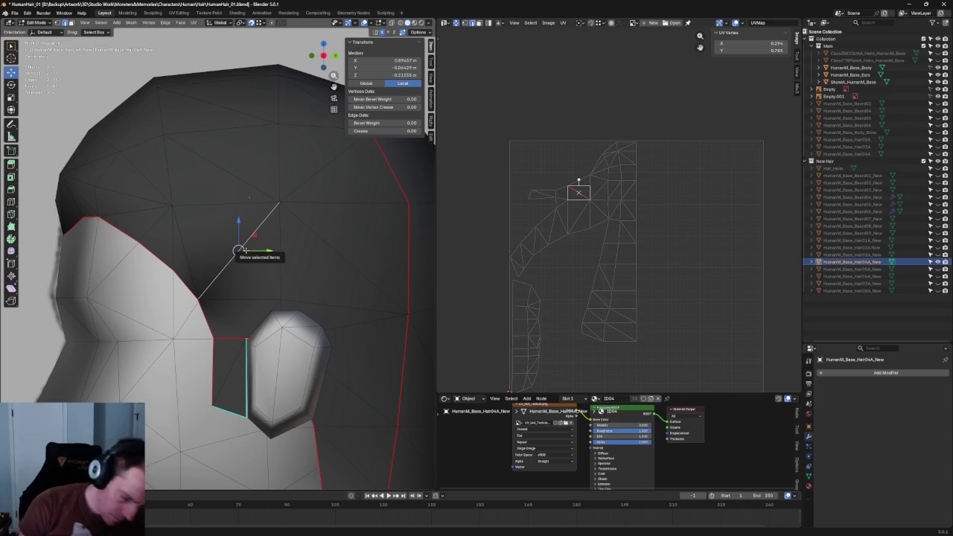
left_click(279, 201)
left_click(280, 301)
left_click(172, 205, "shift")
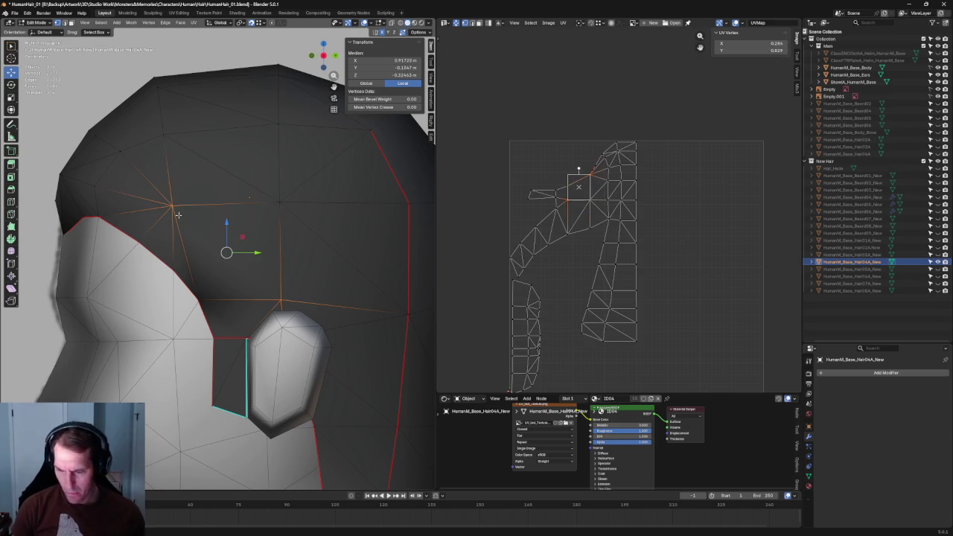
key("alt+a")
scroll(207, 186, "down", 3)
Step: From the side, reposition two front hair vertices near the forehead hairline
mouse_move(206, 185)
middle_mouse_down()
mouse_move(214, 224)
mouse_move(166, 238)
middle_mouse_up()
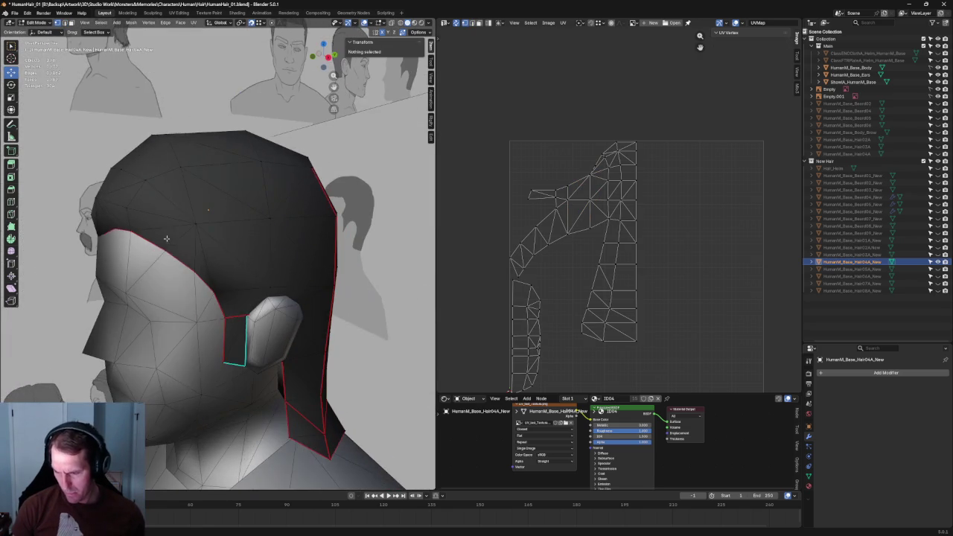
middle_click_drag(232, 258, 144, 211)
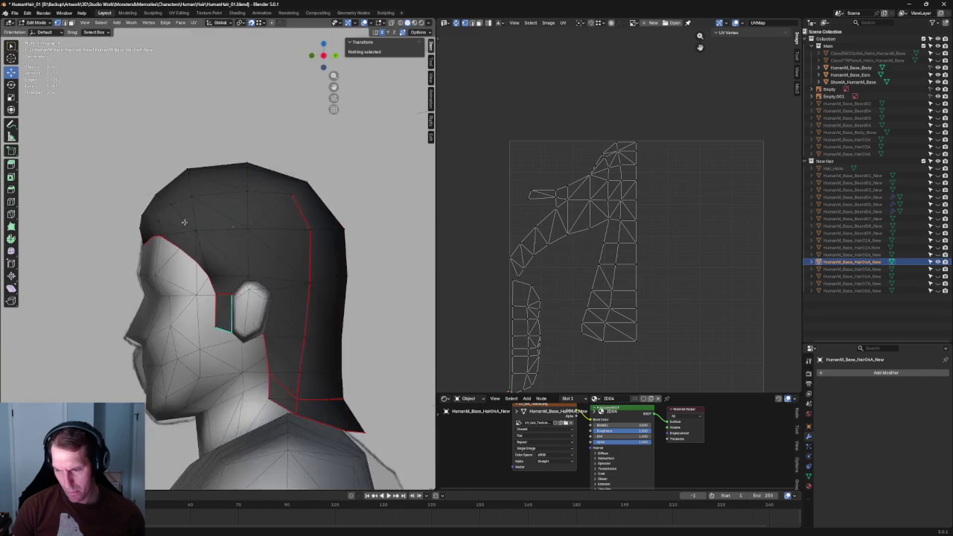
scroll(144, 210, "up", 3)
left_click(117, 153)
key("g")
left_click(96, 134)
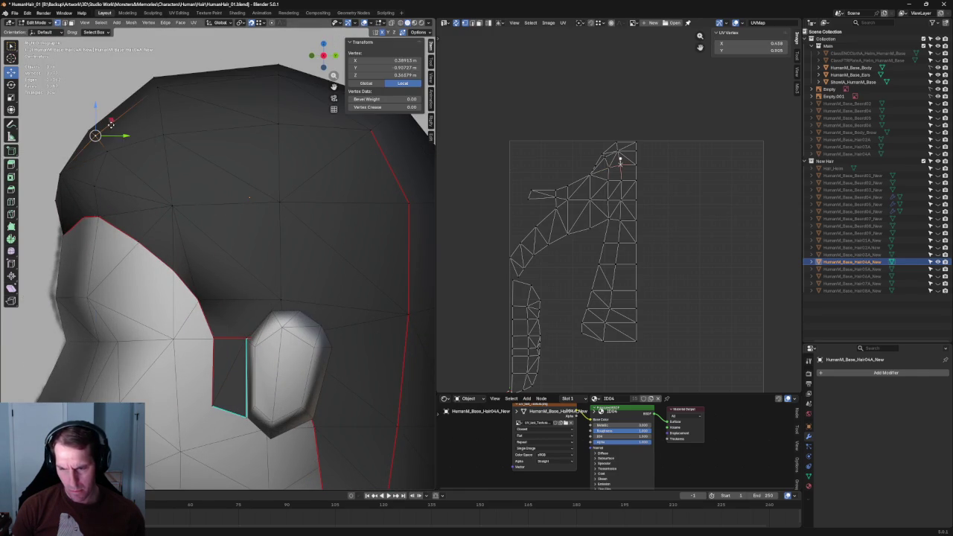
left_click(165, 162)
left_click(102, 149)
left_click(96, 184)
key("g")
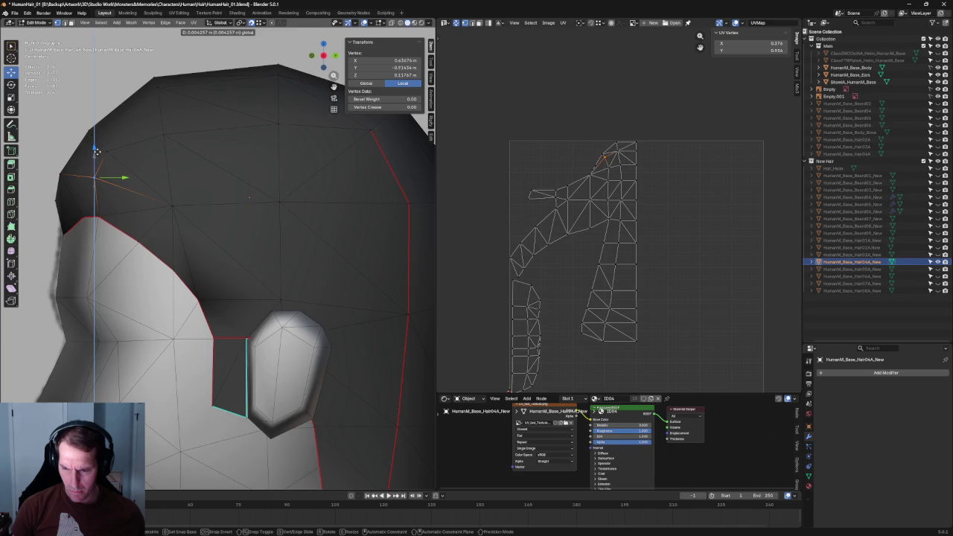
left_click(96, 151)
scroll(159, 213, "down", 5)
Step: Against the front reference, shift the selected forehead vertex sideways along X
middle_click_drag(159, 213, 216, 216)
scroll(252, 236, "up", 3)
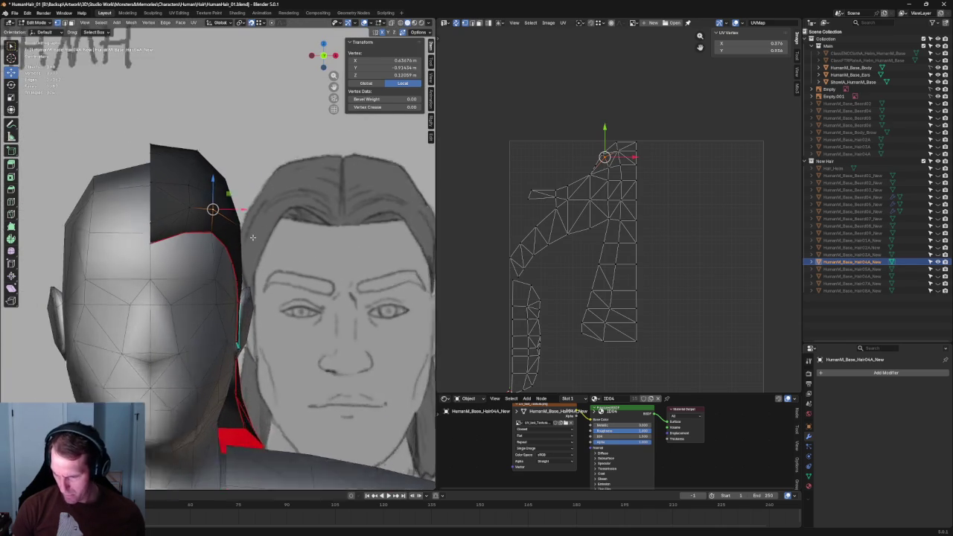
scroll(253, 237, "up", 1)
scroll(238, 221, "down", 3)
middle_click_drag(239, 222, 283, 255)
key("g")
key("x")
left_click(259, 237)
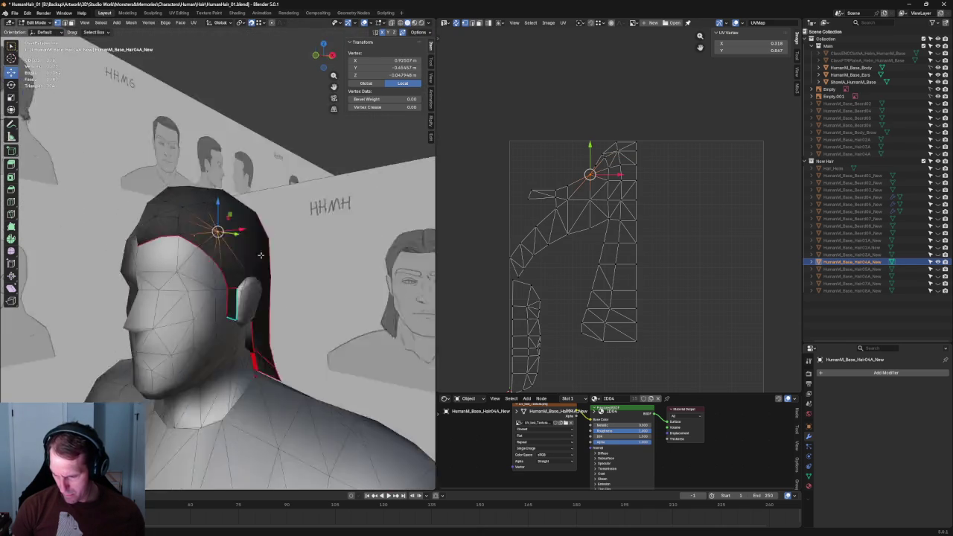
scroll(283, 255, "up", 3)
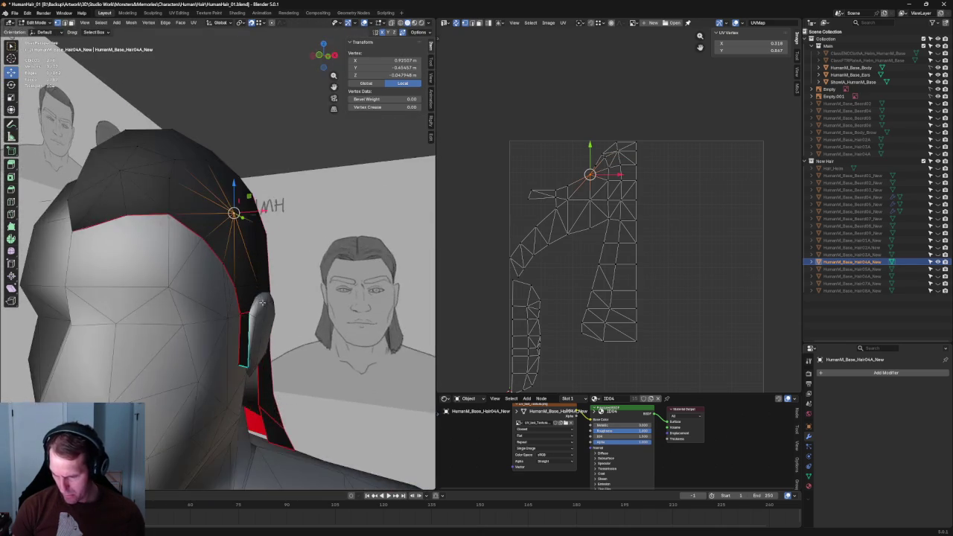
Step: Raise another hairline vertex vertically along Z in side view
key("KP_1")
scroll(260, 275, "down", 4)
scroll(246, 291, "up", 1)
scroll(245, 292, "up", 1)
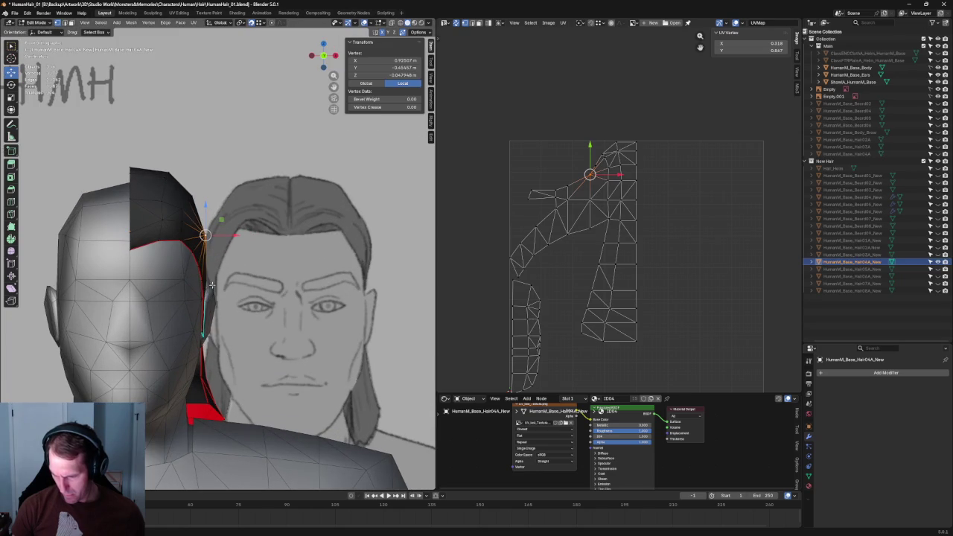
left_click(199, 265)
key("g")
key("x")
key("Escape")
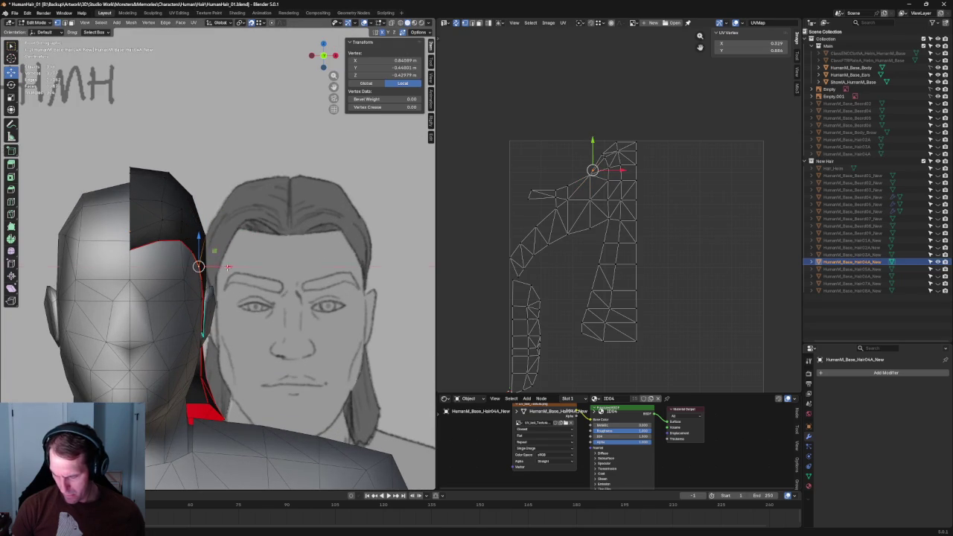
key("KP_3")
scroll(221, 265, "up", 2)
key("g")
key("z")
left_click(188, 254)
Step: Adjust the neighbouring hairline vertices toward the ear, sliding one along its edge
left_click(165, 249)
key("g")
key("shift+x")
key("Escape")
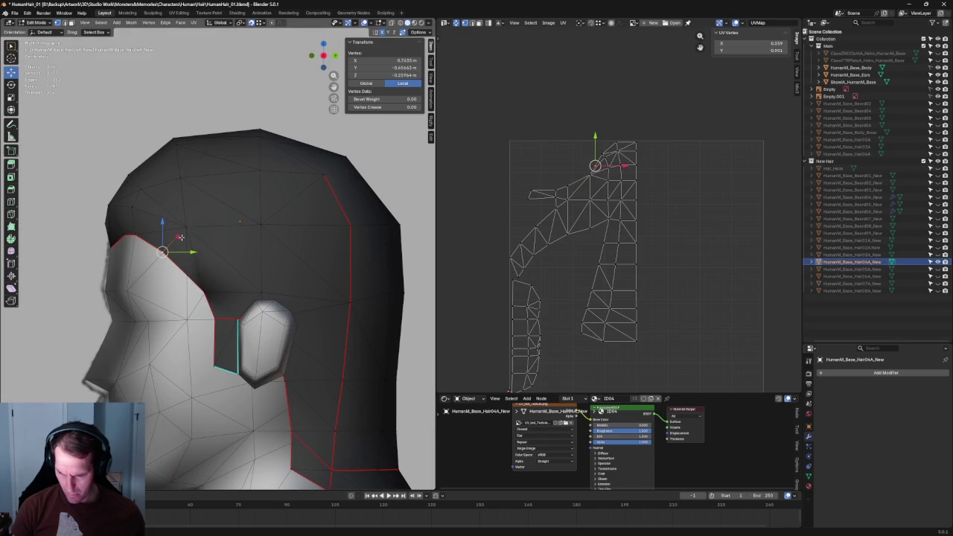
left_click(131, 238)
scroll(129, 235, "up", 2)
left_click(138, 251)
left_click_drag(138, 251, 143, 246)
key("g")
key("g")
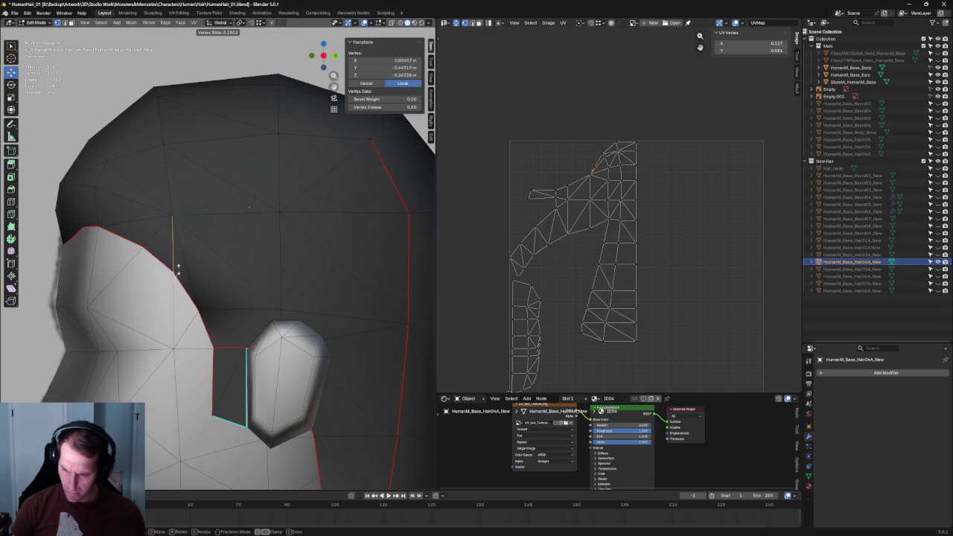
left_click(174, 274)
key("alt+a")
Step: Connect two sideburn vertices above the ear with a new edge
middle_click_drag(213, 276, 217, 283)
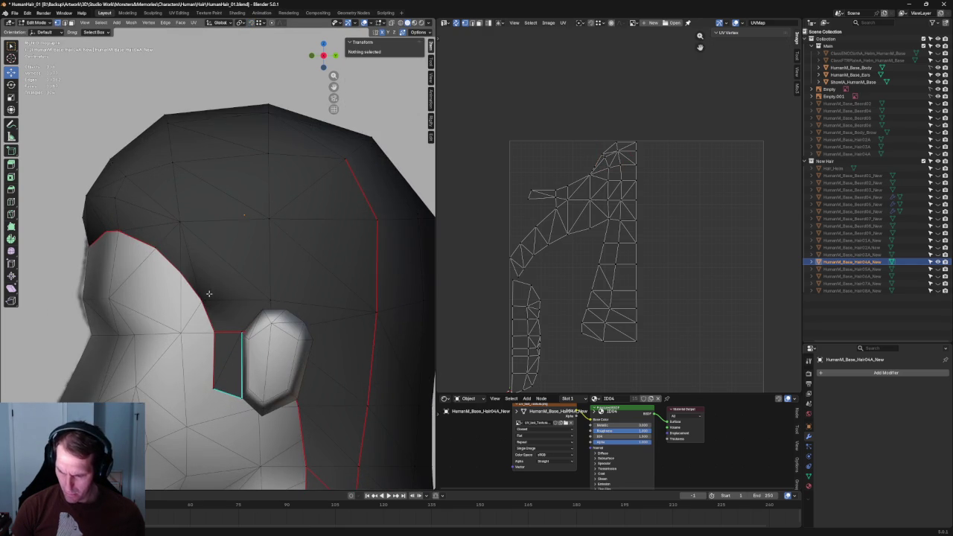
left_click(207, 295)
left_click_drag(216, 284, 219, 283)
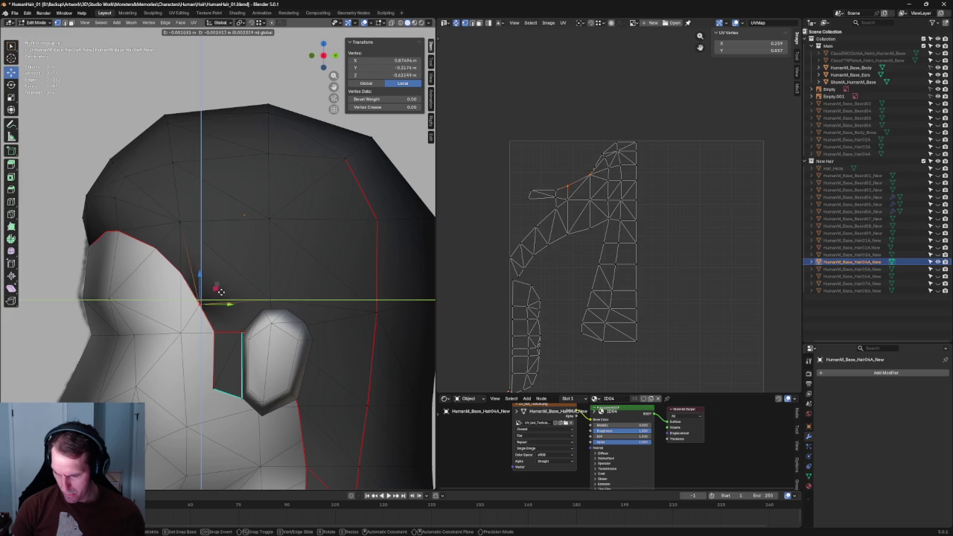
scroll(233, 298, "down", 4)
scroll(233, 298, "up", 4)
mouse_move(233, 298)
middle_mouse_down()
mouse_move(278, 310)
mouse_move(223, 325)
middle_mouse_up()
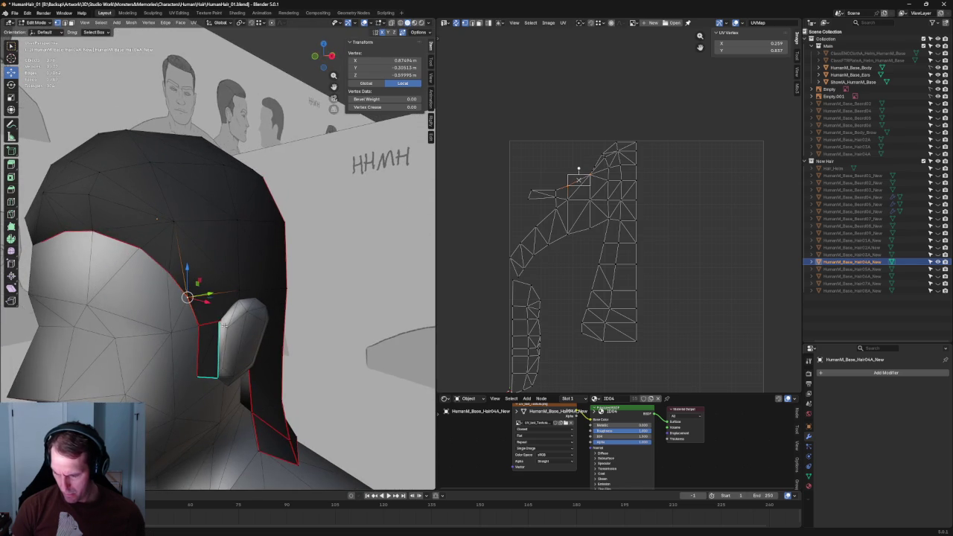
left_click(214, 322, "shift")
right_click(194, 384)
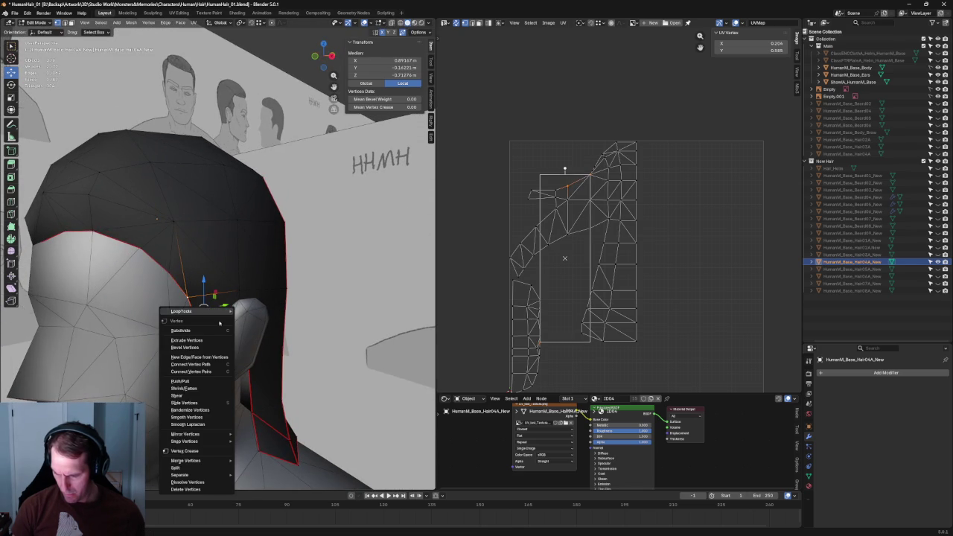
left_click(203, 370)
key("alt+z")
middle_click_drag(238, 327, 256, 312)
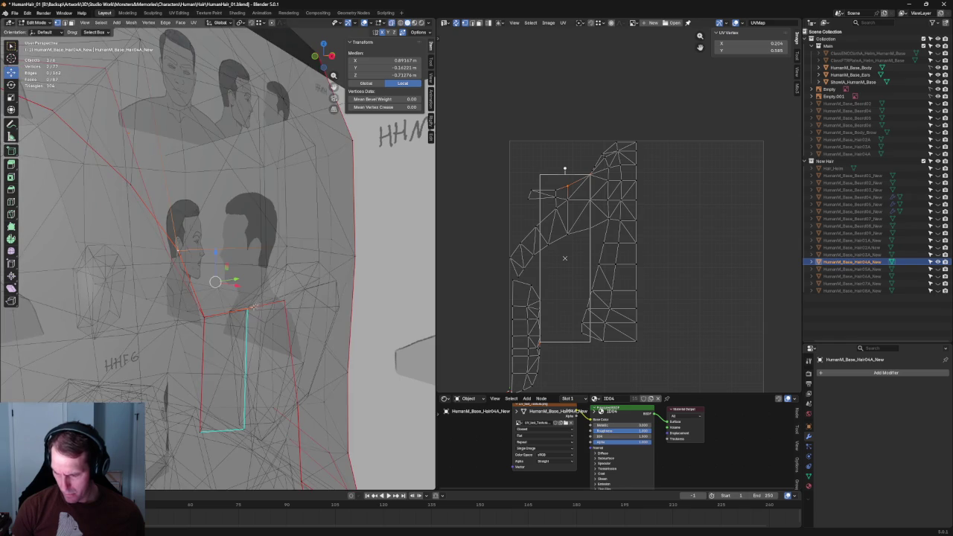
key("alt+z")
Step: Fill a new face from three selected sideburn vertices
left_click(179, 250, "shift")
right_click(212, 257)
left_click(249, 256)
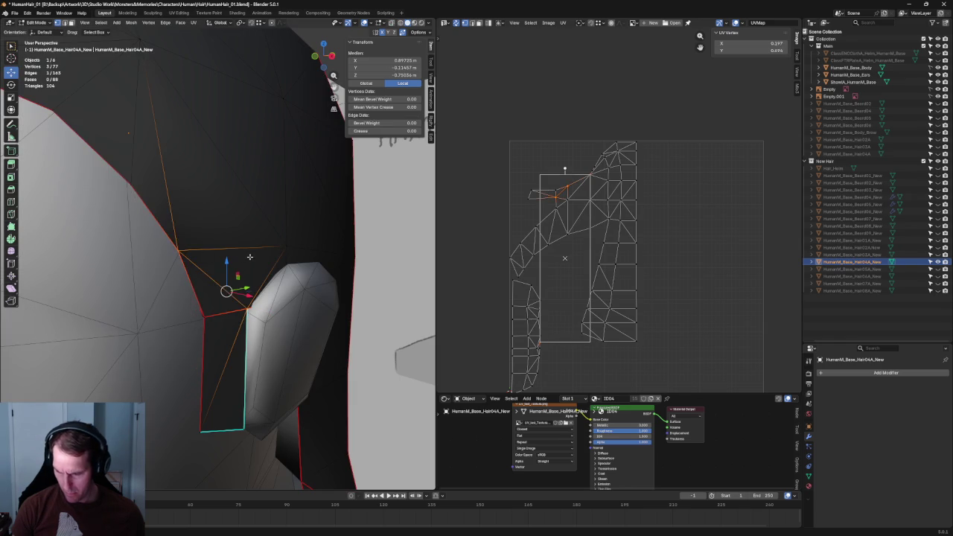
key("alt+a")
scroll(250, 257, "down", 3)
middle_click_drag(249, 257, 230, 257)
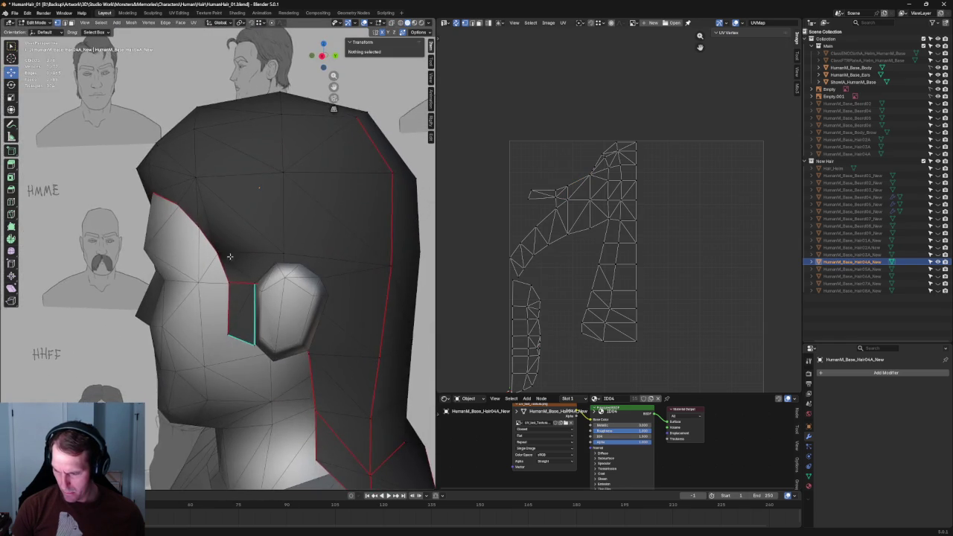
scroll(230, 256, "down", 3)
scroll(201, 344, "down", 3)
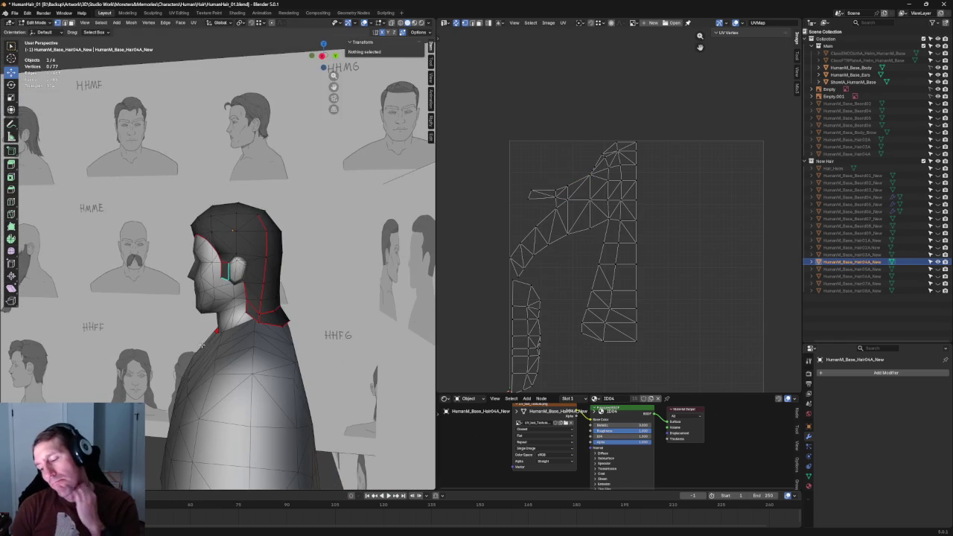
scroll(201, 345, "up", 2)
scroll(200, 345, "down", 5)
Step: In front view, move two crown vertices sideways along X, then deselect all
key("KP_1")
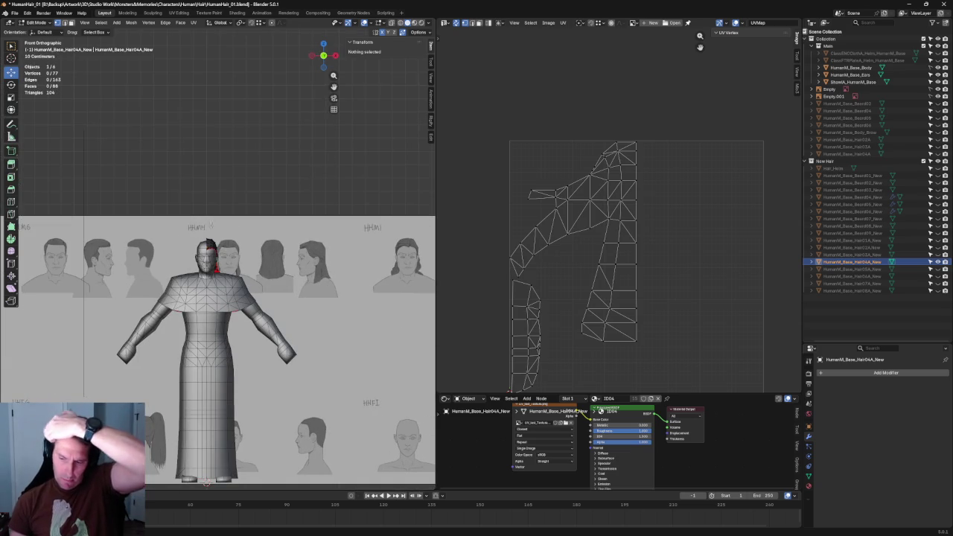
scroll(237, 225, "up", 4)
scroll(237, 226, "up", 4)
scroll(218, 207, "up", 2)
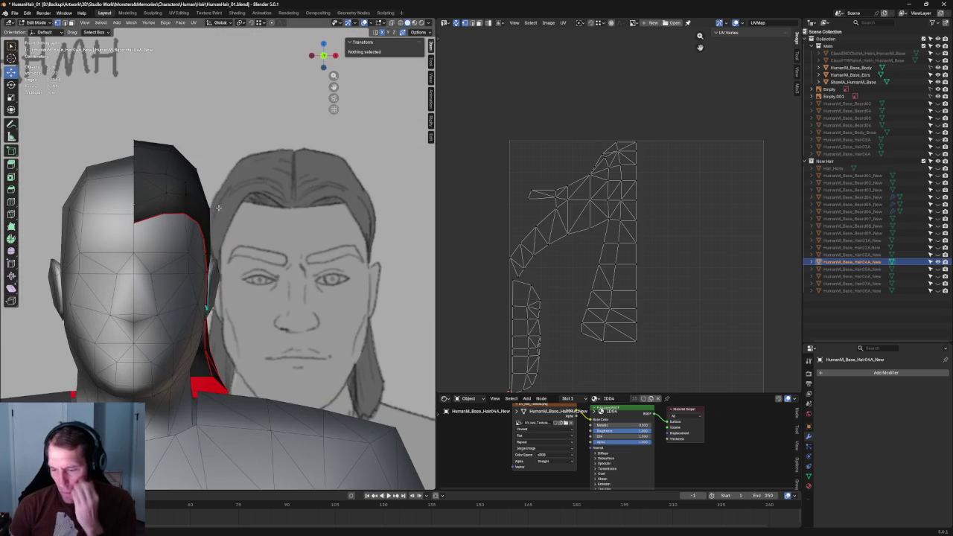
left_click(187, 179)
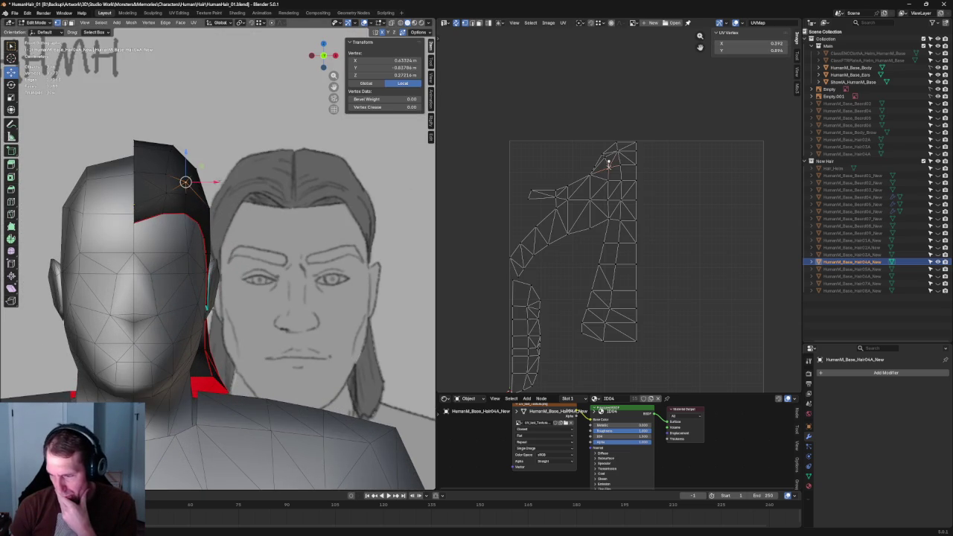
key("g")
key("x")
left_click(222, 173)
left_click(172, 174)
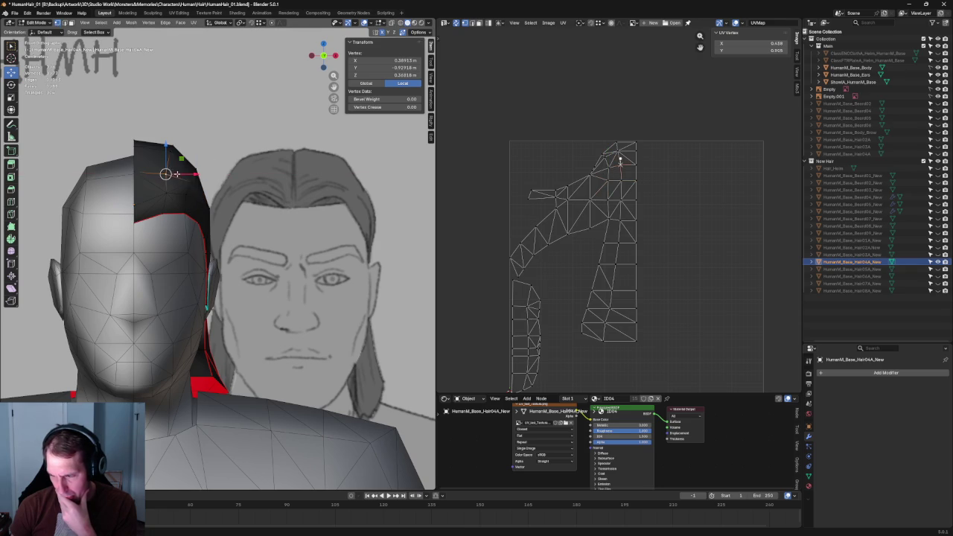
key("g")
key("x")
left_click(196, 174)
key("alt+a")
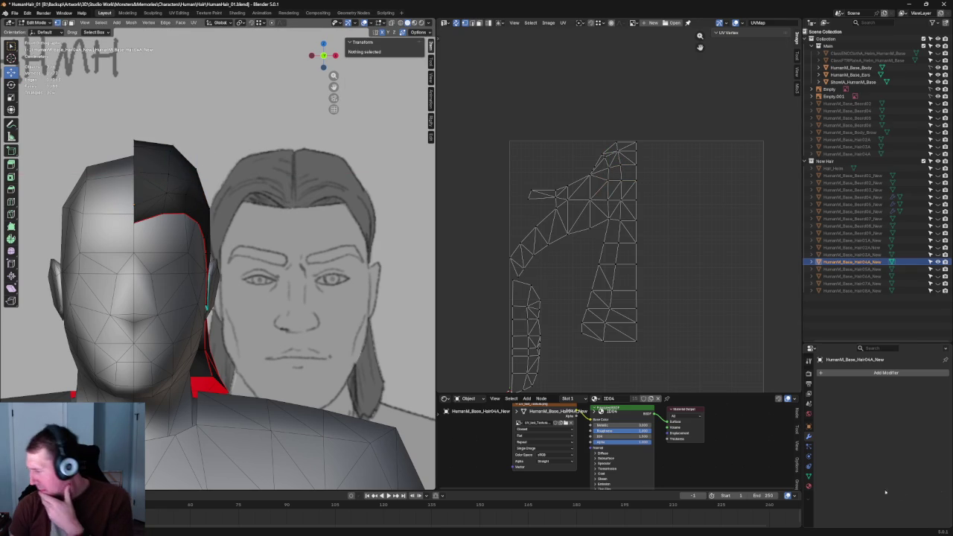
Step: Add a Mirror modifier to the hair mesh so it covers both sides of the head
left_click(863, 374)
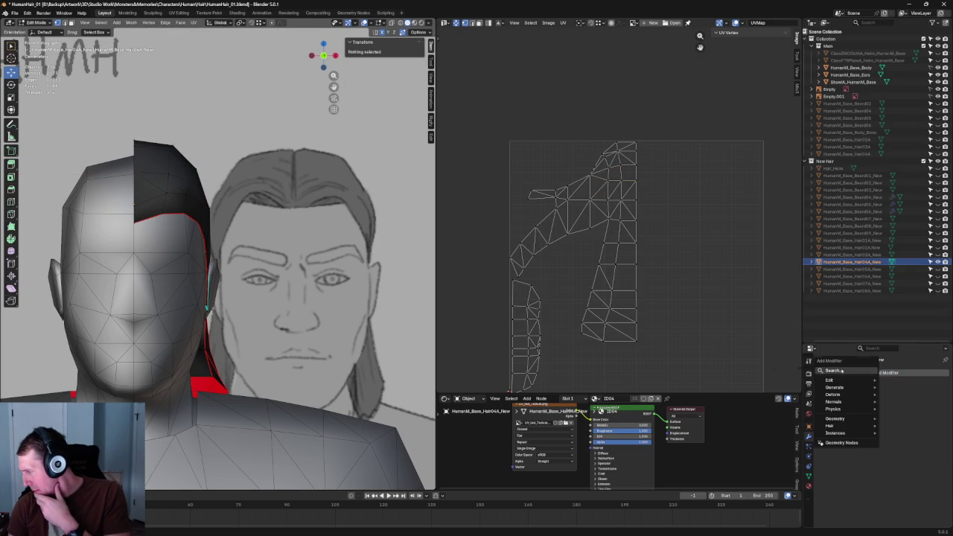
type("mirror")
key("Return")
scroll(157, 223, "down", 3)
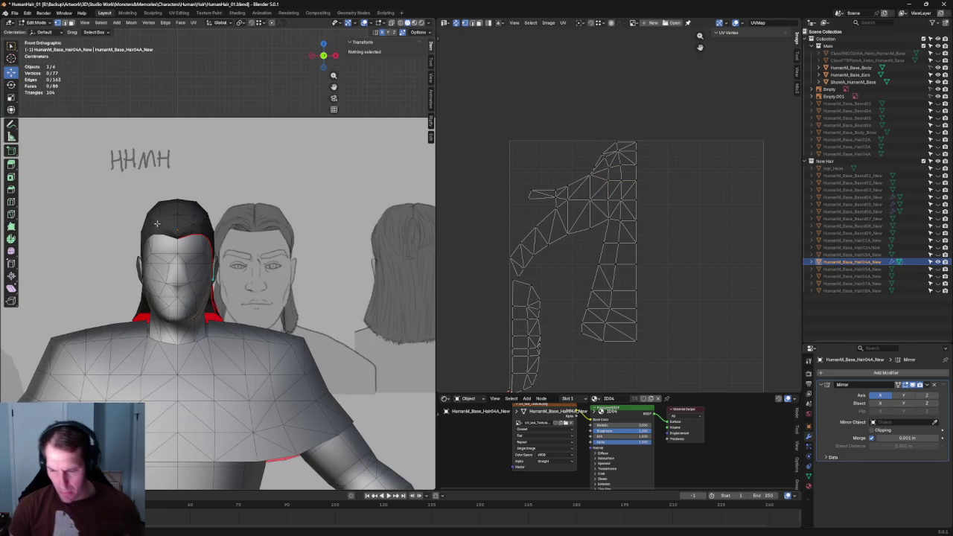
scroll(179, 236, "up", 3)
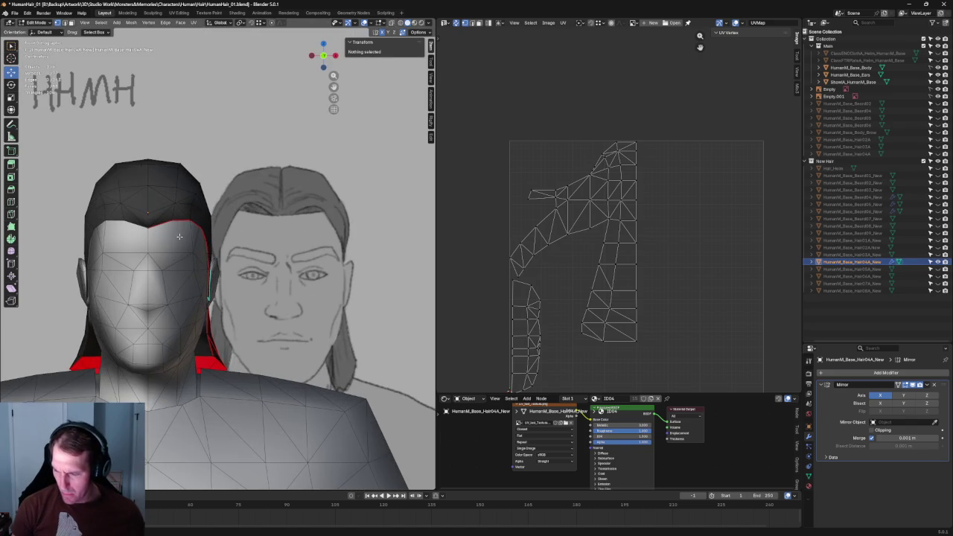
Step: In side view, nudge the hair's front-edge vertices front-to-back along Y
left_click(145, 219)
mouse_move(145, 218)
middle_mouse_down()
mouse_move(209, 228)
mouse_move(141, 191)
middle_mouse_up()
scroll(141, 191, "up", 2)
key("g")
key("y")
key("Escape")
left_click(120, 165)
key("g")
key("y")
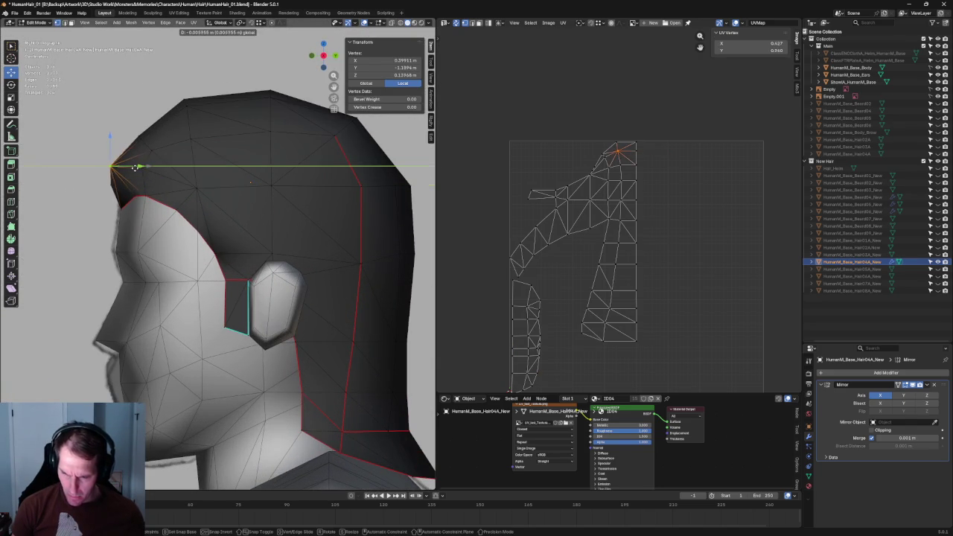
key("Escape")
key("g")
key("y")
key("Escape")
key("alt+a")
left_click(141, 170)
key("g")
key("y")
key("Escape")
Step: Push a hair vertex near the neck slightly outward along X
mouse_move(141, 170)
middle_mouse_down()
mouse_move(287, 209)
mouse_move(268, 223)
mouse_move(223, 335)
mouse_move(196, 276)
mouse_move(206, 240)
mouse_move(198, 244)
middle_mouse_up()
scroll(268, 223, "down", 3)
scroll(196, 277, "up", 3)
left_click(192, 290)
key("g")
key("x")
left_click(194, 295)
key("alt+a")
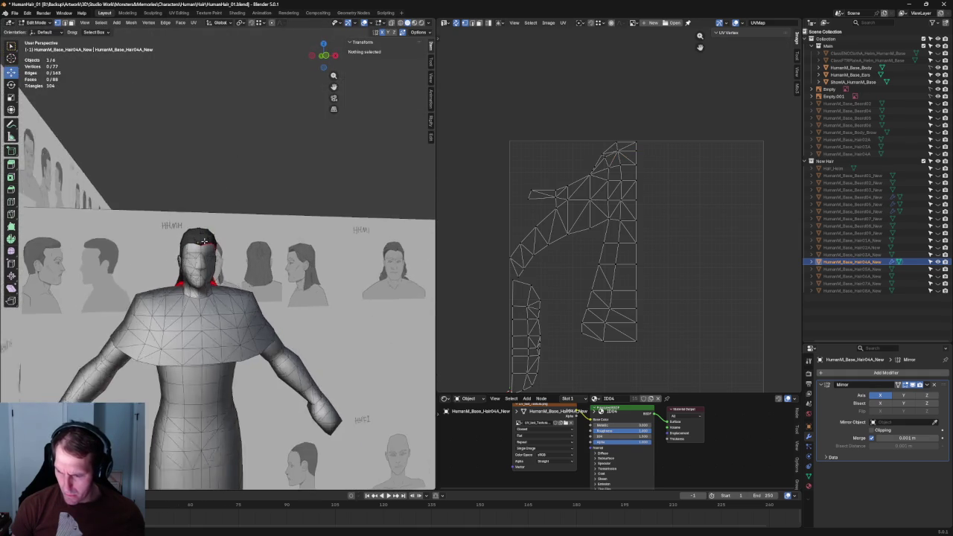
Step: In front view, shift a top-of-head vertex sideways along X toward the centre line
scroll(198, 244, "up", 3)
key("grave")
left_click(148, 218)
left_click(174, 187)
key("g")
key("x")
left_click(203, 184)
key("alt+a")
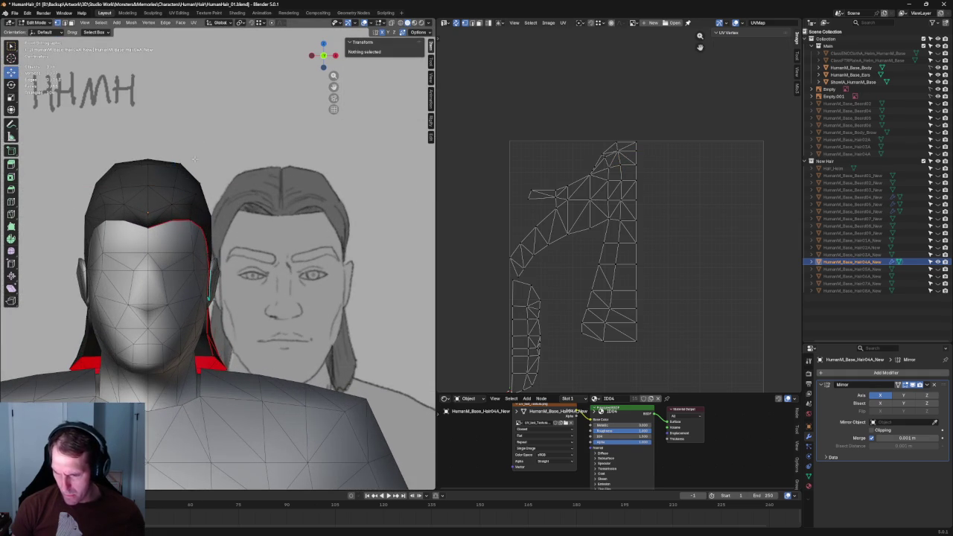
left_click(149, 159)
mouse_move(149, 159)
middle_mouse_down()
mouse_move(231, 200)
mouse_move(214, 163)
middle_mouse_up()
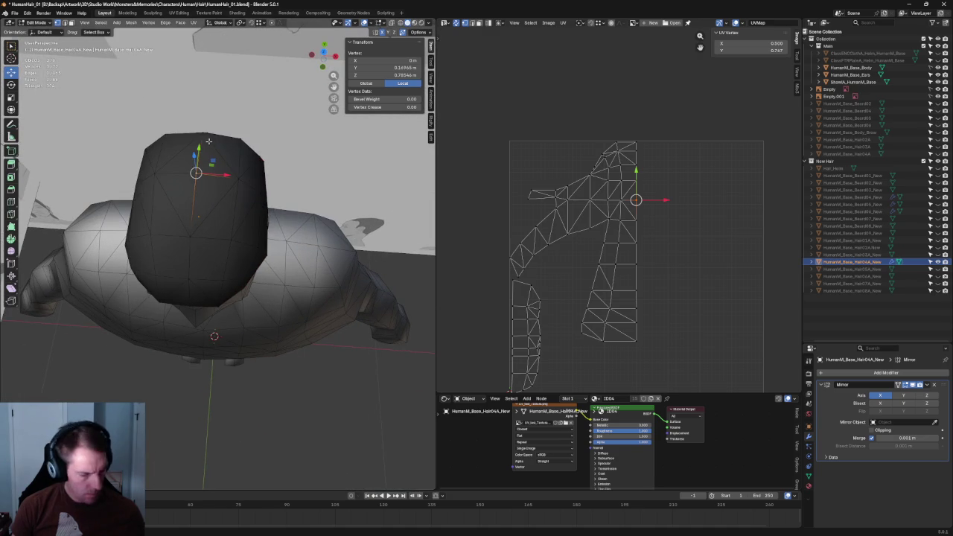
Step: Select vertices along the crown at the top of the hair's front edge
left_click(210, 142, "shift")
left_click(202, 214, "shift")
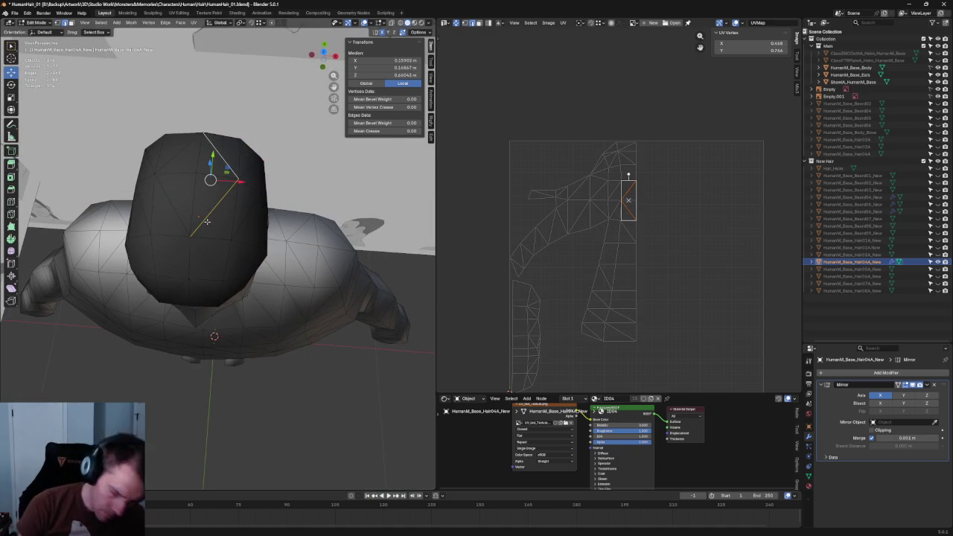
left_click(222, 136, "shift")
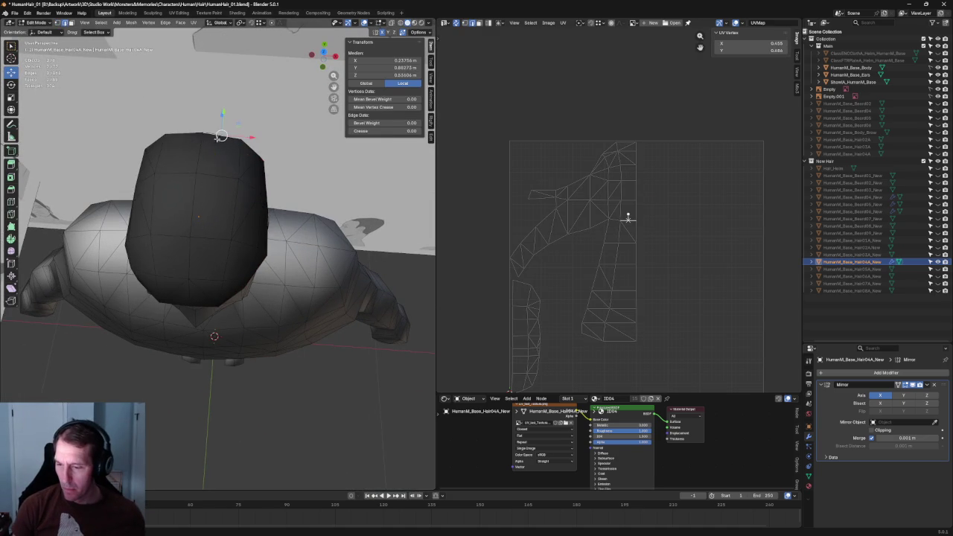
left_click(227, 208, "ctrl")
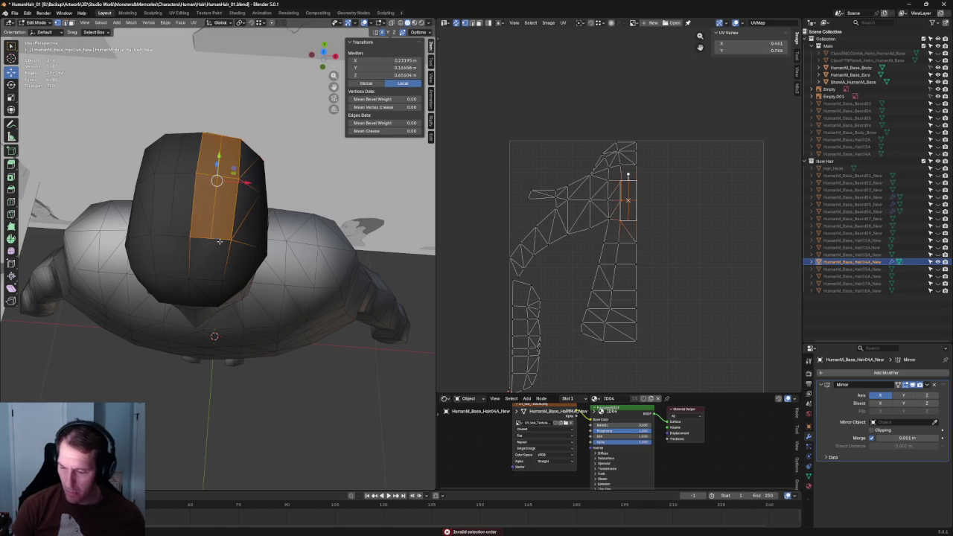
left_click(211, 240)
left_click(247, 155, "shift")
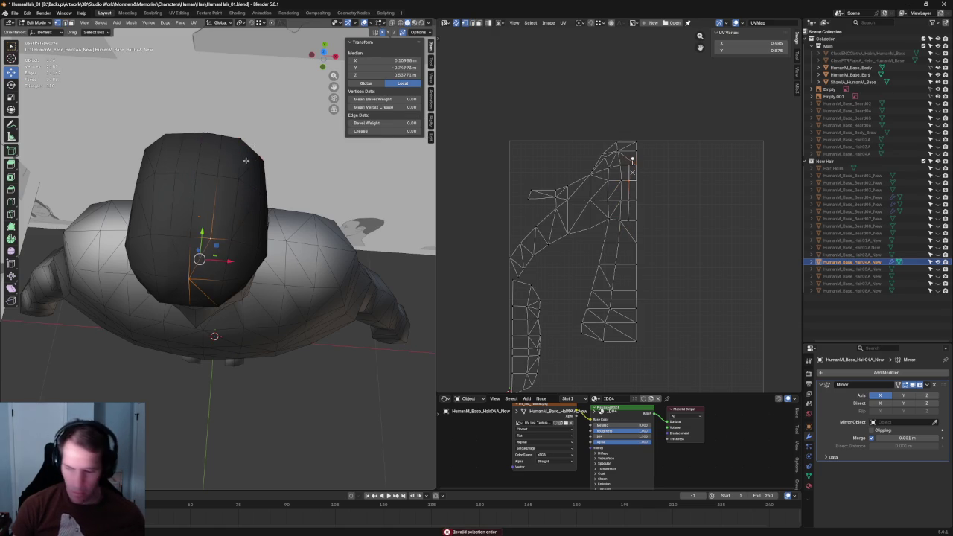
middle_click_drag(246, 155, 240, 203)
left_click(241, 203)
left_click(234, 147, "shift")
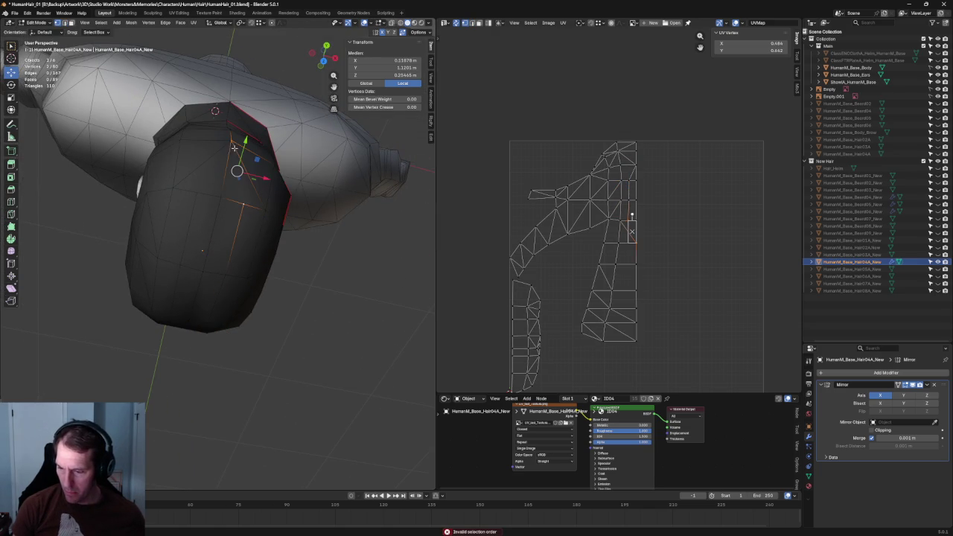
left_click(240, 206)
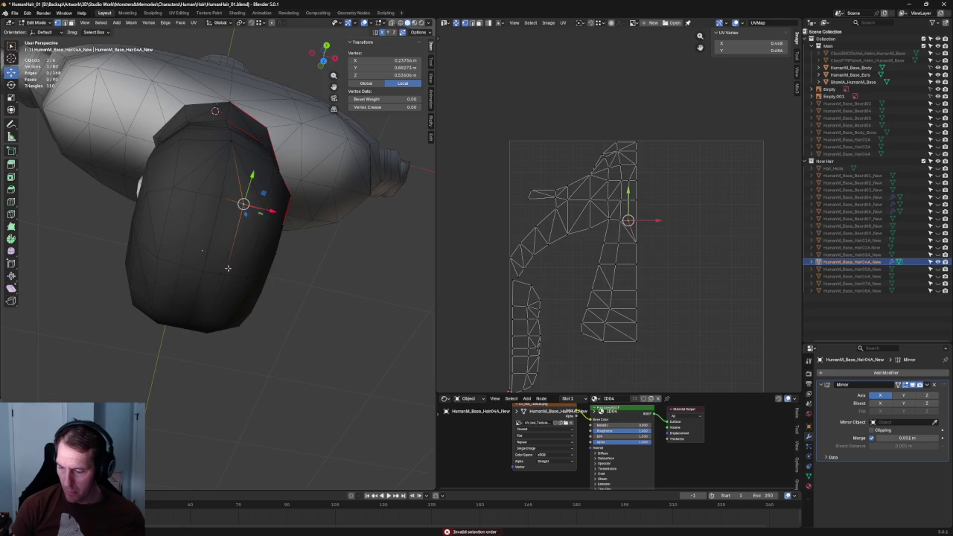
middle_click_drag(239, 205, 241, 196)
Step: In front X-ray view, slide a crown vertex along its edge
key("KP_1")
scroll(228, 154, "up", 3)
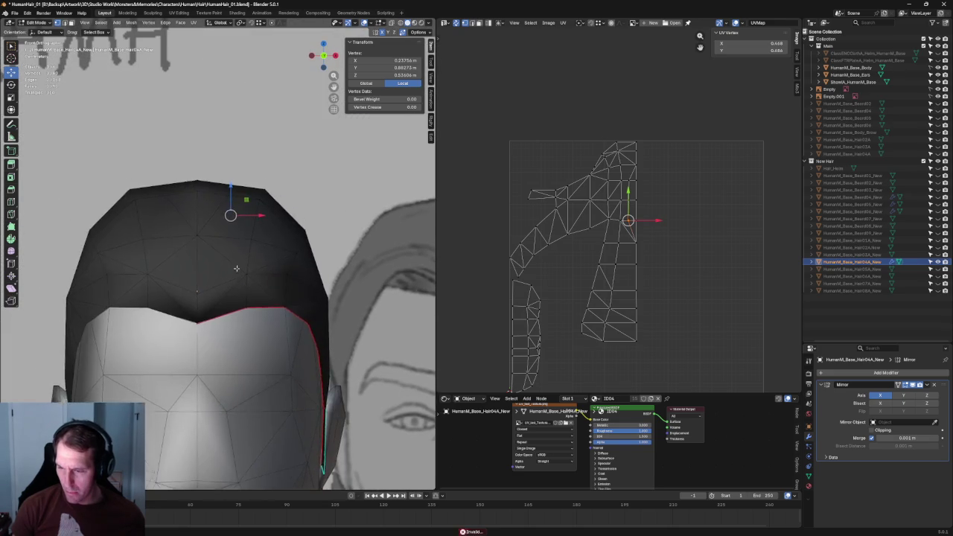
key("alt+z")
left_click(220, 200, "shift")
key("alt+z")
key("alt+z")
key("g")
key("g")
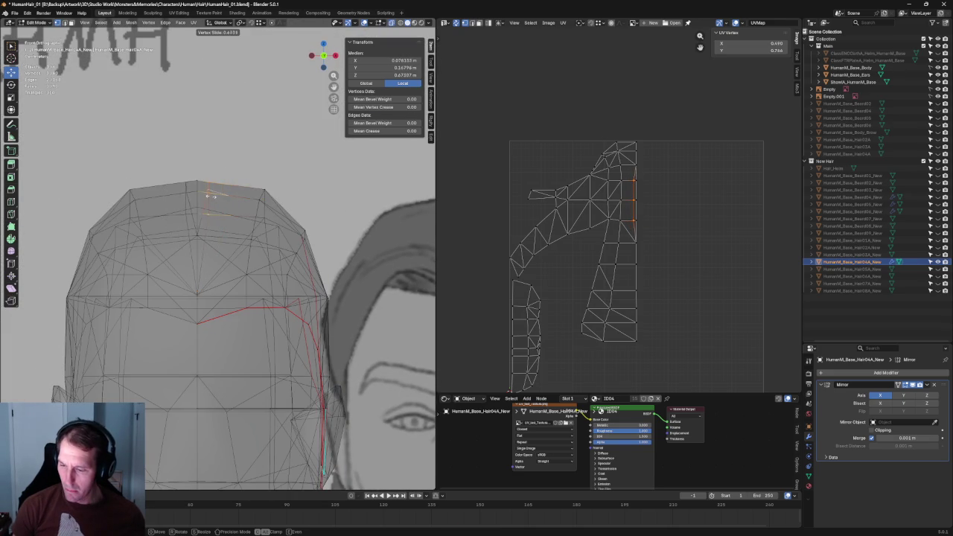
left_click(211, 197)
key("alt+z")
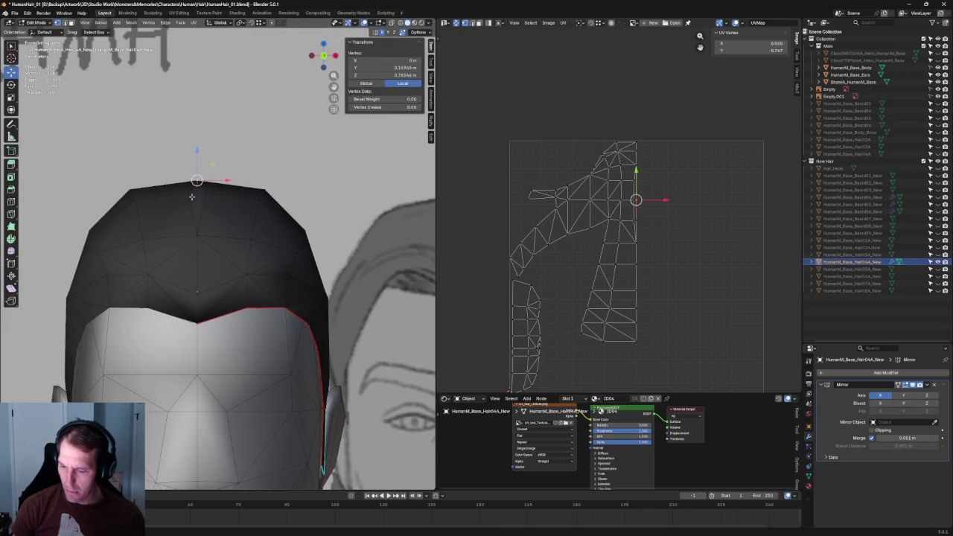
Step: Lower the centre-part vertices vertically along Z
mouse_move(196, 178)
middle_mouse_down()
mouse_move(255, 213)
mouse_move(221, 207)
middle_mouse_up()
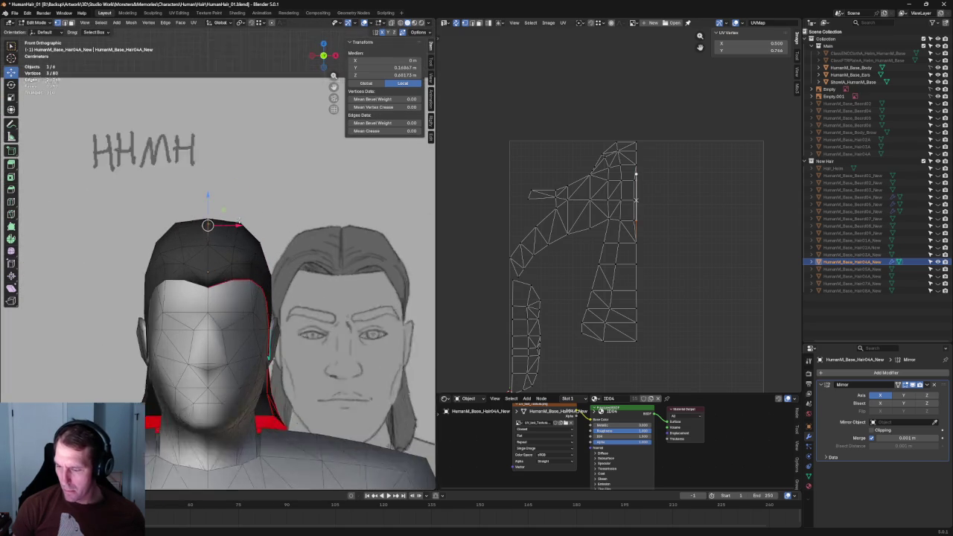
key("g")
key("z")
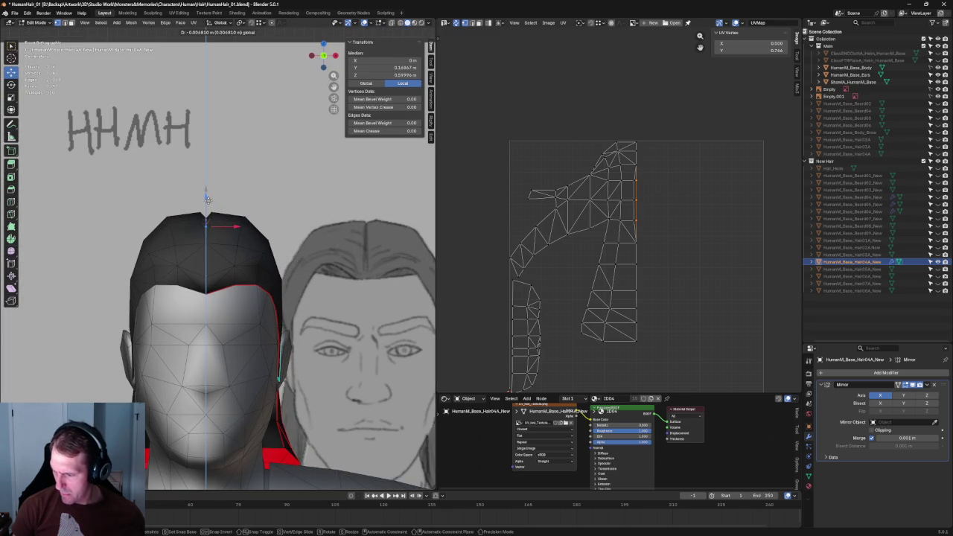
left_click(207, 199)
scroll(202, 206, "up", 2)
key("alt+a")
scroll(205, 244, "down", 2)
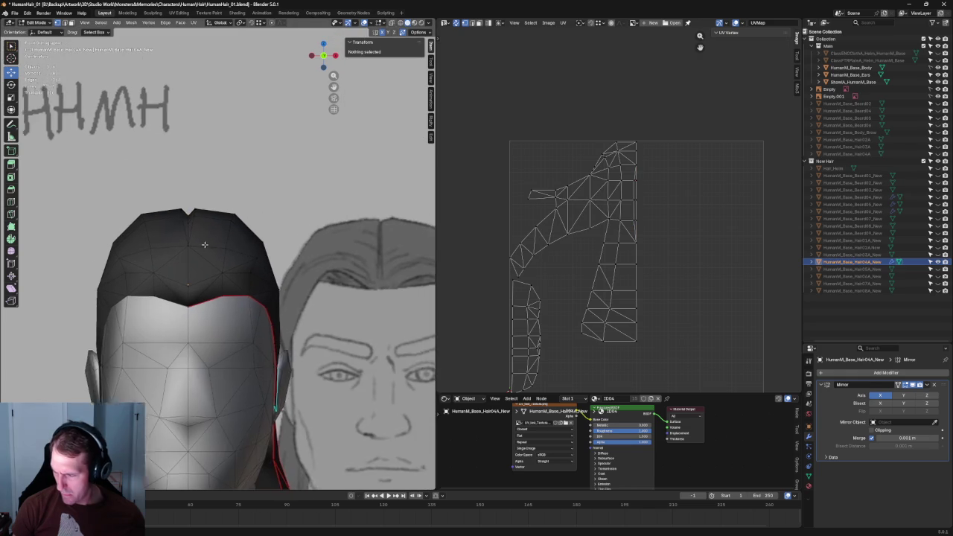
scroll(205, 244, "up", 2)
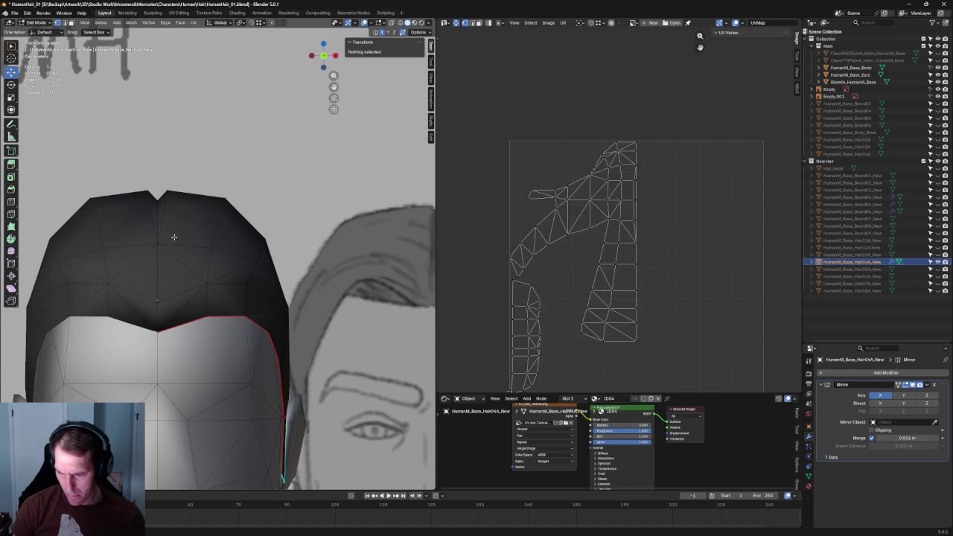
Step: Attempt to connect the centre-line vertices with J, then undo and deselect
left_click(166, 200)
left_click(161, 298, "ctrl")
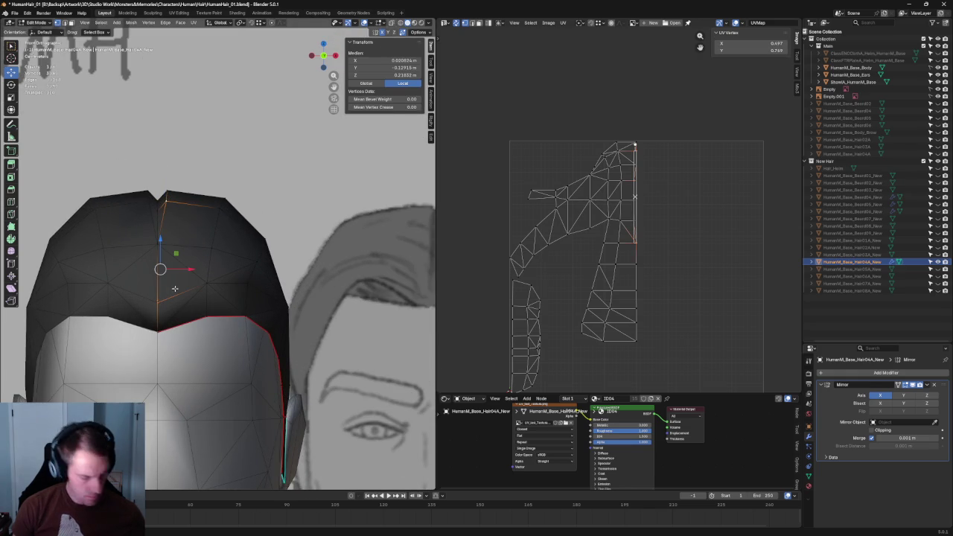
key("j")
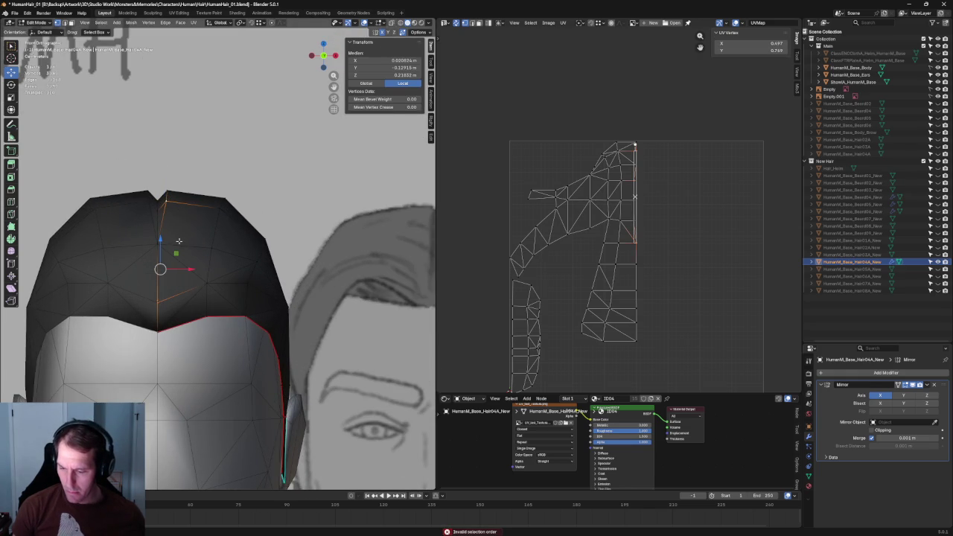
key("j")
left_click(170, 248)
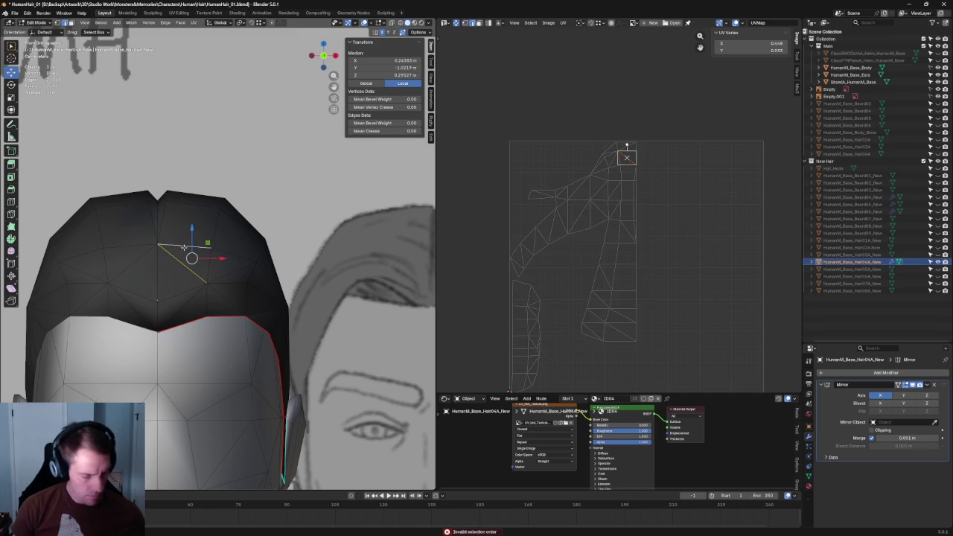
left_click(183, 247, "shift")
key("j")
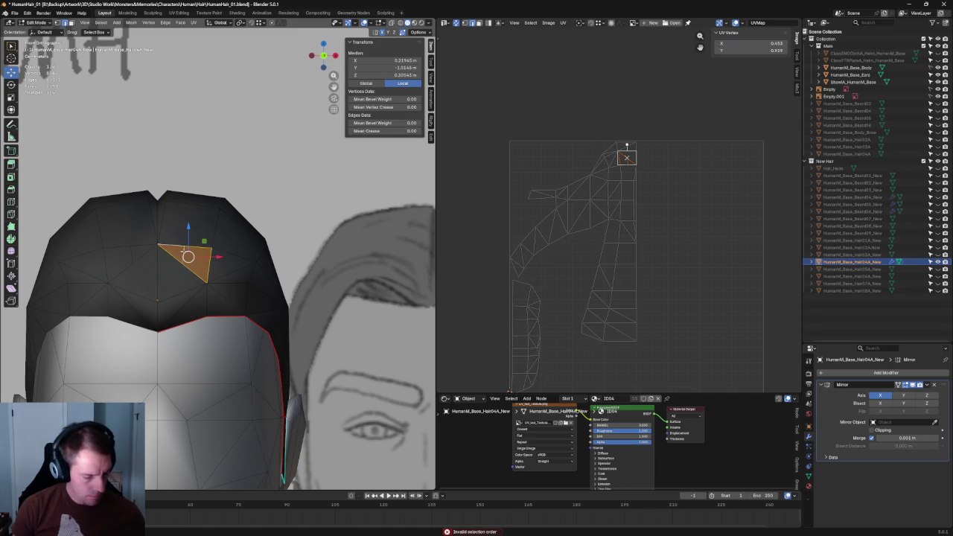
key("ctrl+z")
key("ctrl+z")
key("j")
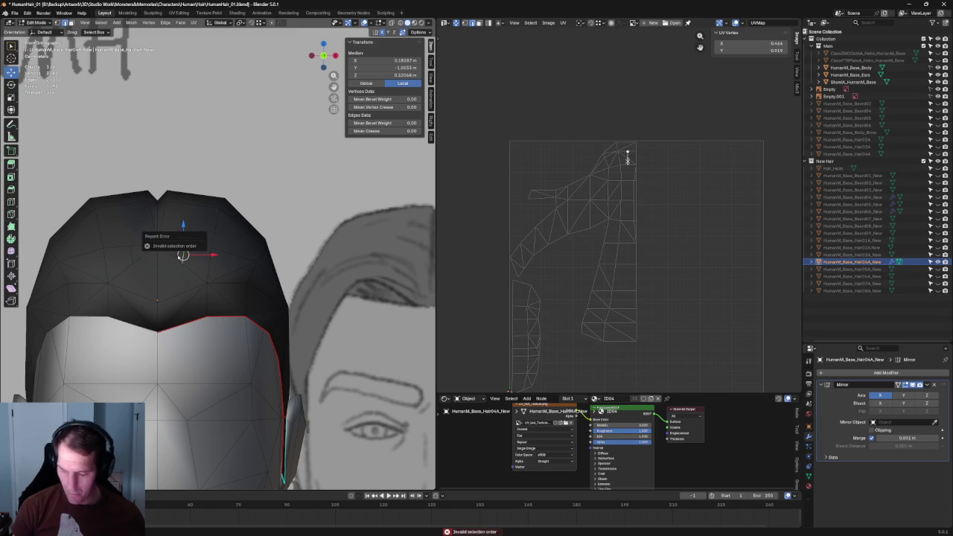
key("alt+a")
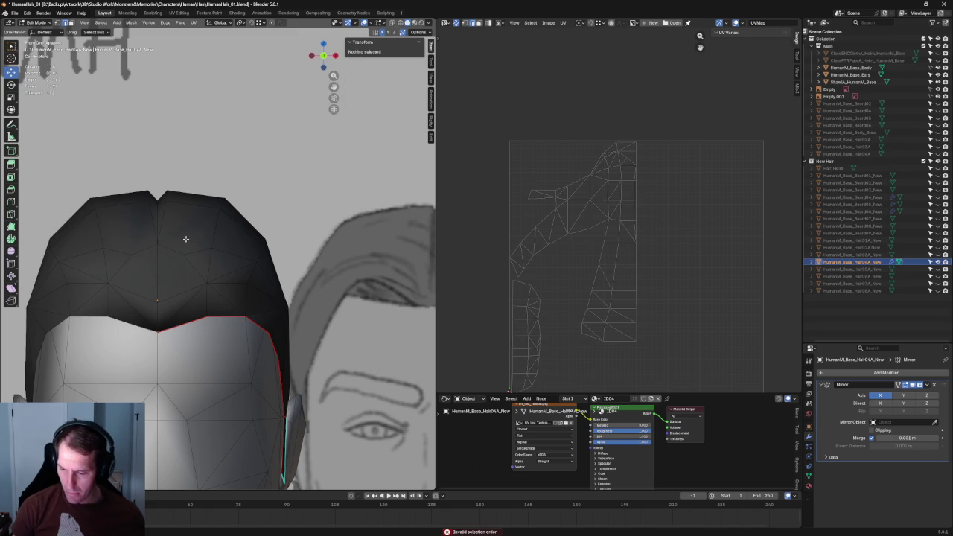
Step: Merge three centre-line vertices into one and slide it along its edge
left_click(159, 197)
left_click(194, 254, "shift")
left_click(163, 303, "shift")
right_click(163, 302)
left_click(209, 342)
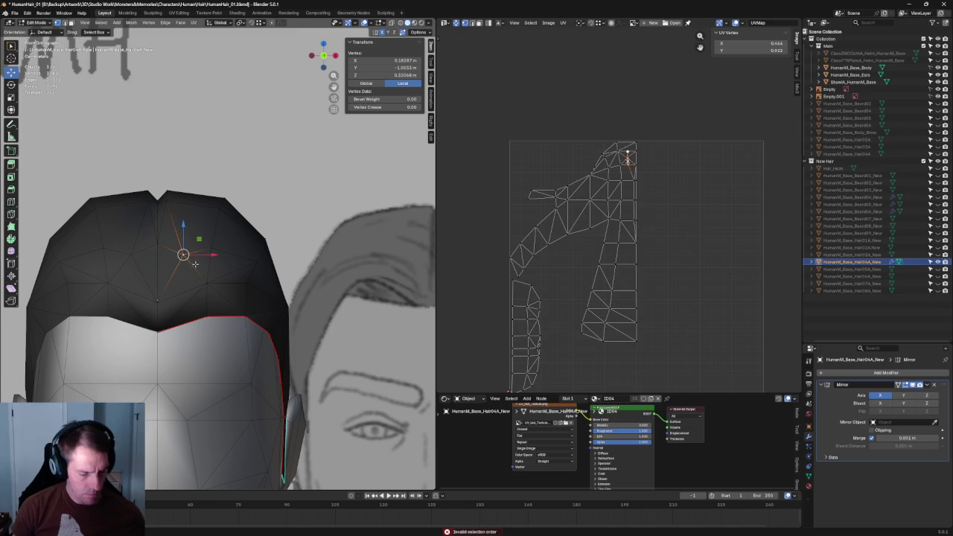
key("shift+v")
left_click(172, 257)
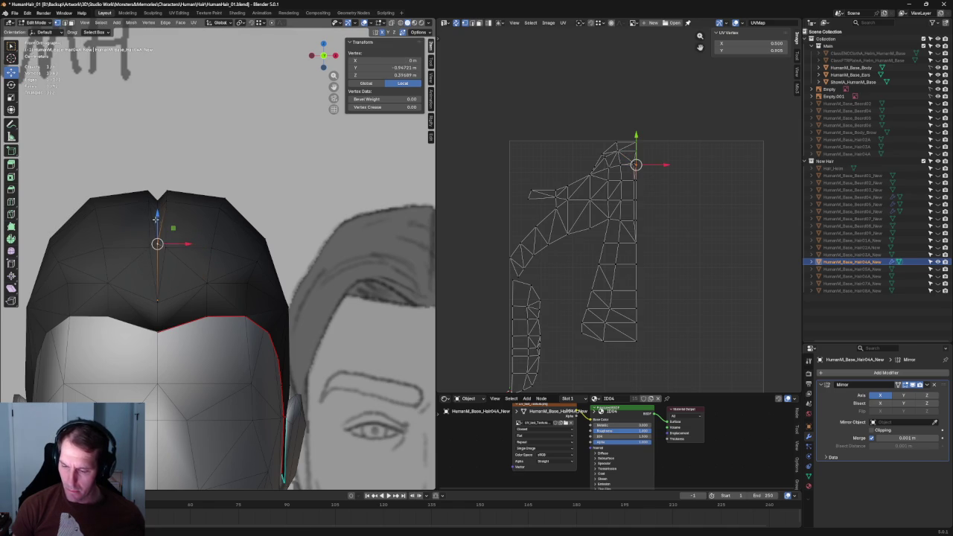
Step: Select an edge at the top of the centre part
mouse_move(157, 227)
middle_mouse_down()
mouse_move(197, 244)
mouse_move(205, 313)
mouse_move(242, 357)
middle_mouse_up()
key("g")
key("Escape")
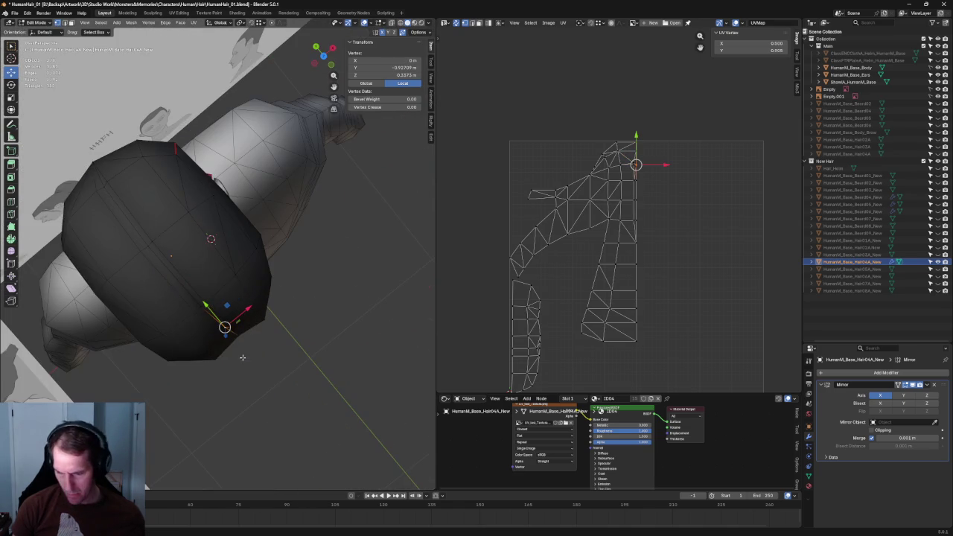
left_click(103, 186)
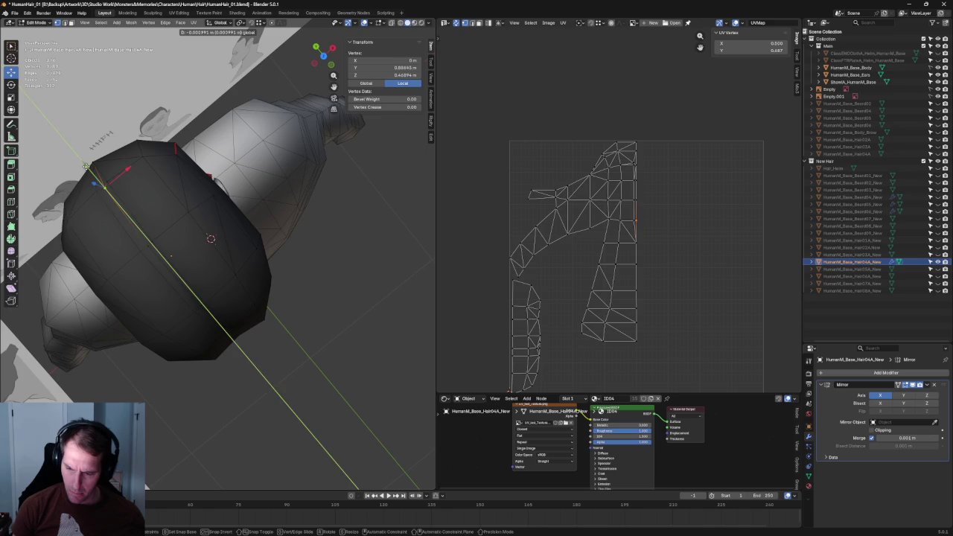
key("alt+a")
mouse_move(330, 319)
middle_mouse_down()
mouse_move(209, 400)
mouse_move(191, 276)
mouse_move(249, 259)
middle_mouse_up()
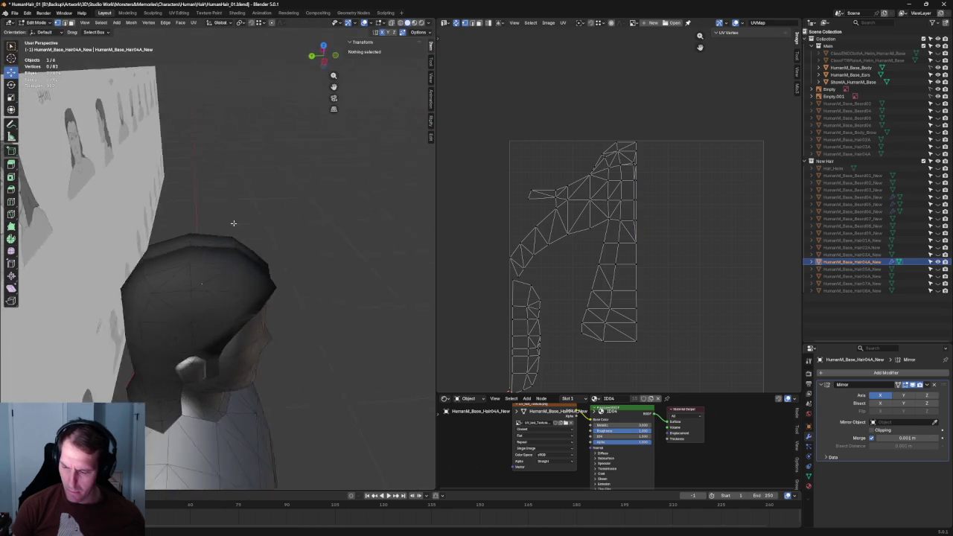
scroll(249, 259, "up", 5)
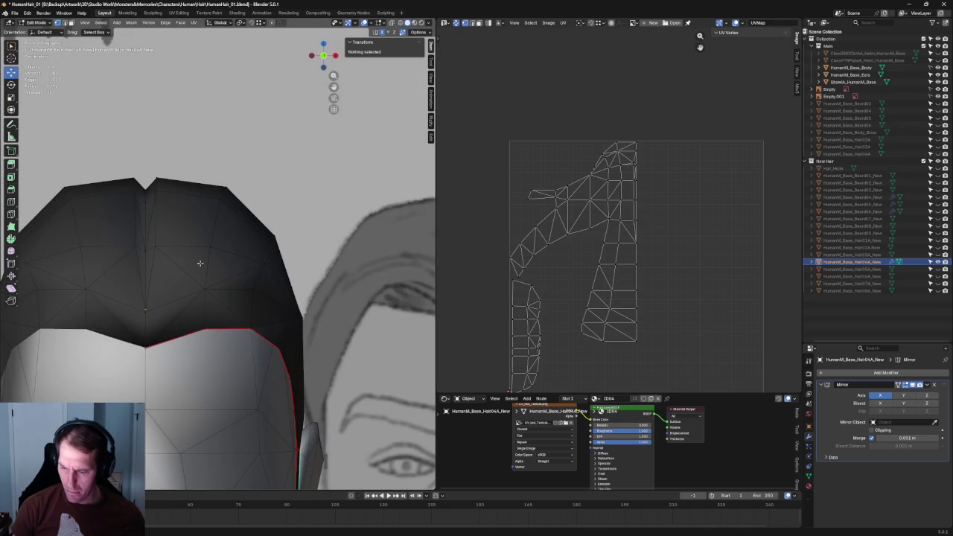
left_click(151, 218)
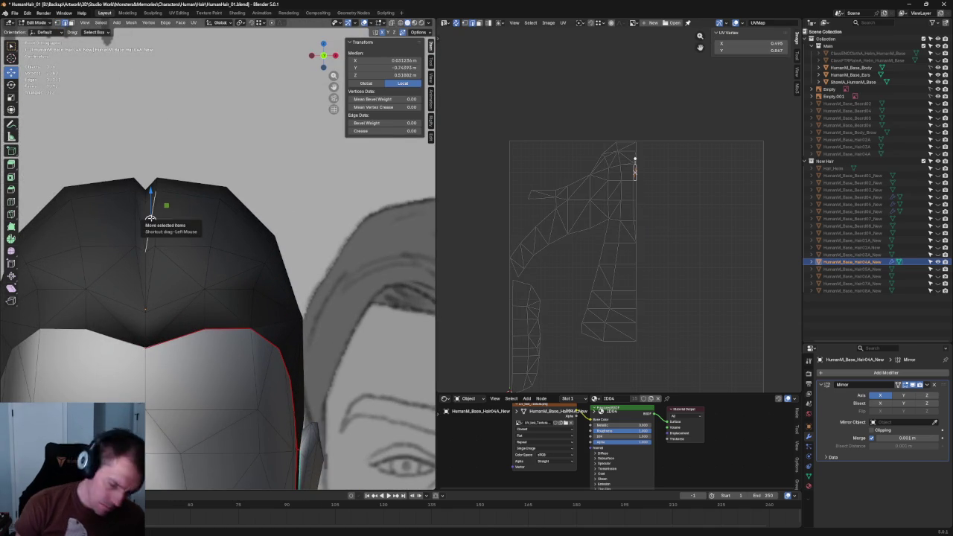
scroll(171, 232, "down", 2)
left_click(195, 246, "shift")
mouse_move(195, 246)
middle_mouse_down()
mouse_move(218, 273)
mouse_move(209, 281)
mouse_move(171, 275)
middle_mouse_up()
scroll(218, 274, "down", 3)
Step: In front view, move the crown vertices beside the centre part outward along X
key("KP_1")
scroll(214, 253, "up", 2)
left_click(155, 253)
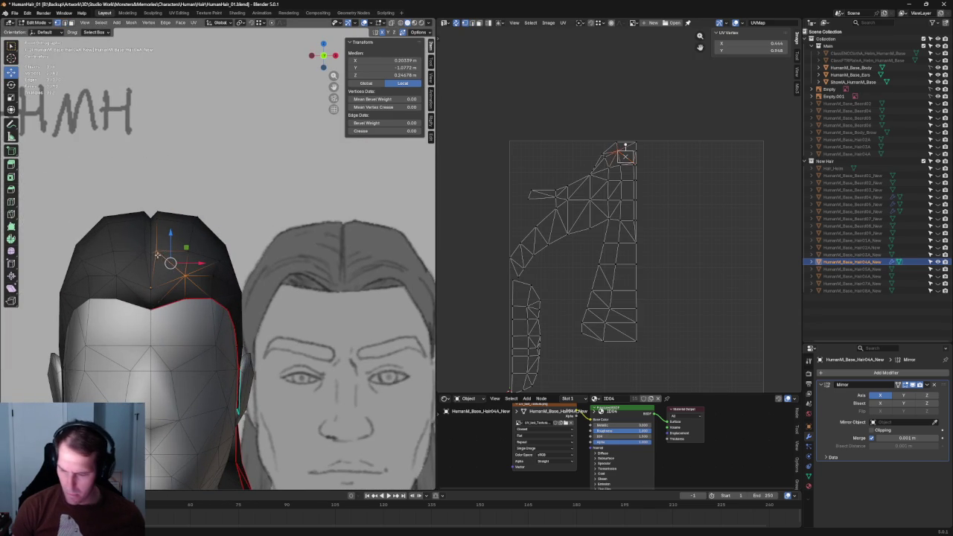
key("g")
key("x")
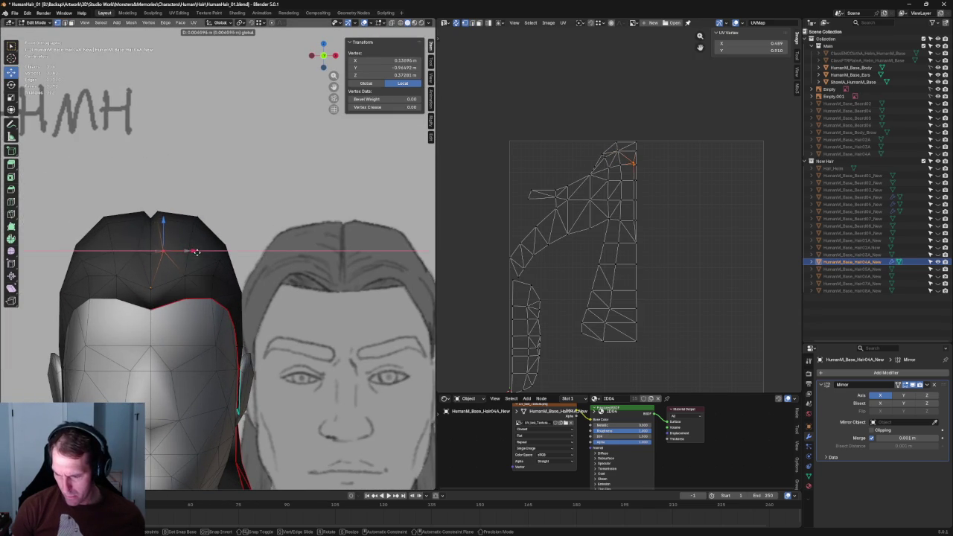
left_click(192, 252)
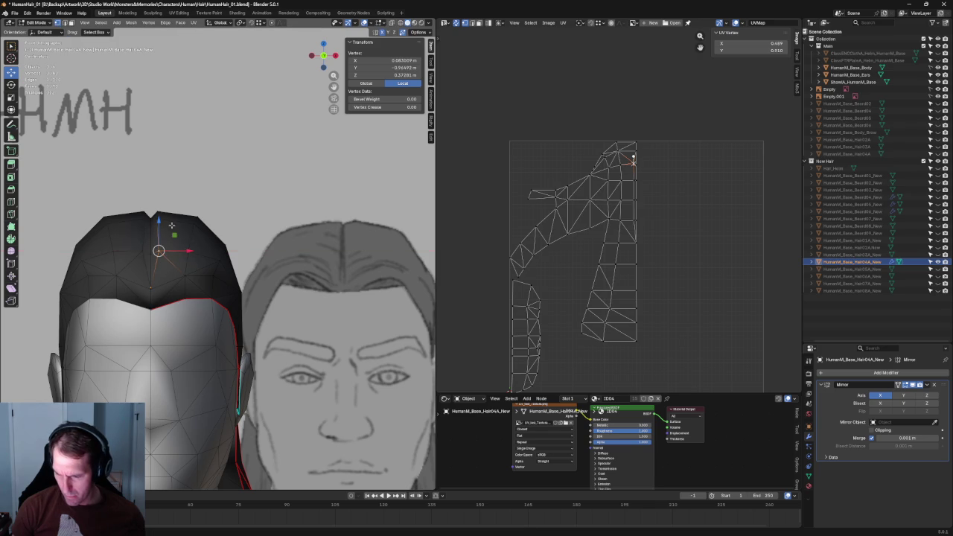
key("g")
key("x")
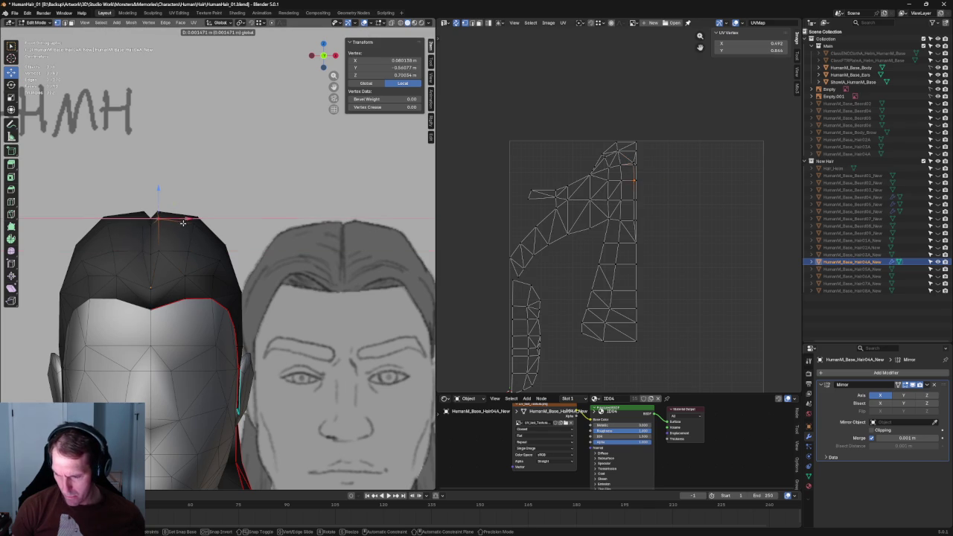
left_click(183, 222)
left_click(194, 223)
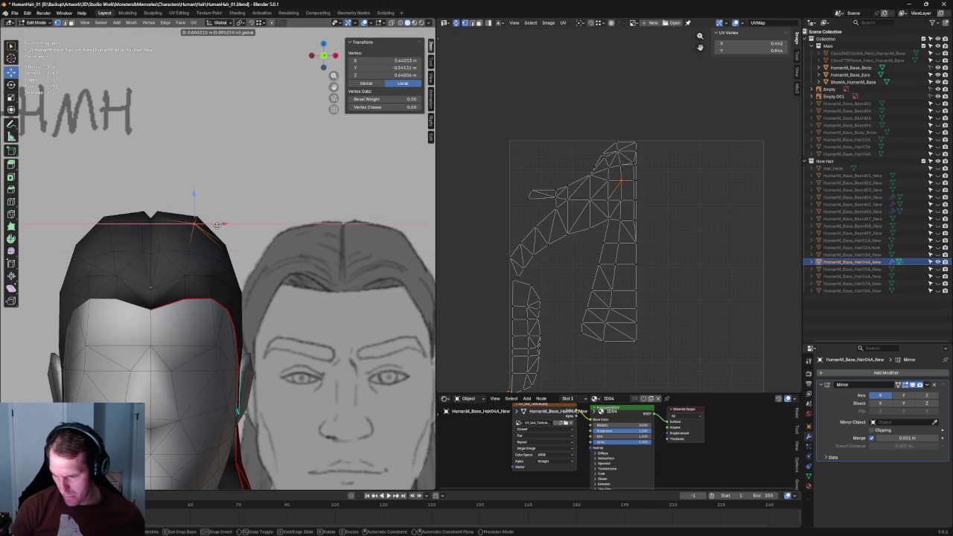
left_click(193, 254)
mouse_move(205, 252)
left_mouse_down()
mouse_move(206, 302)
mouse_move(177, 292)
left_mouse_up()
Step: With X-ray on, shift the lower hairline vertices above the temple sideways along X
left_click(178, 298)
key("alt+z")
key("alt+z")
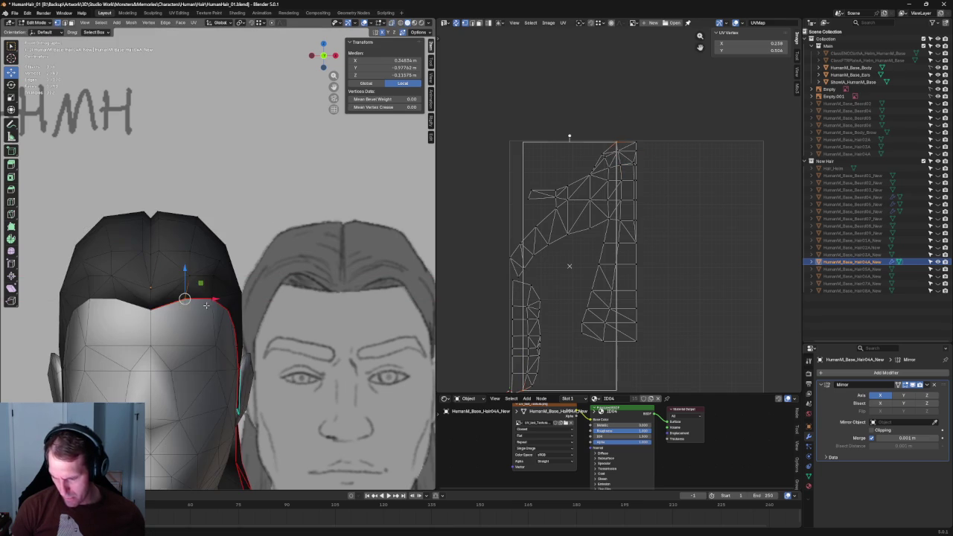
key("g")
key("x")
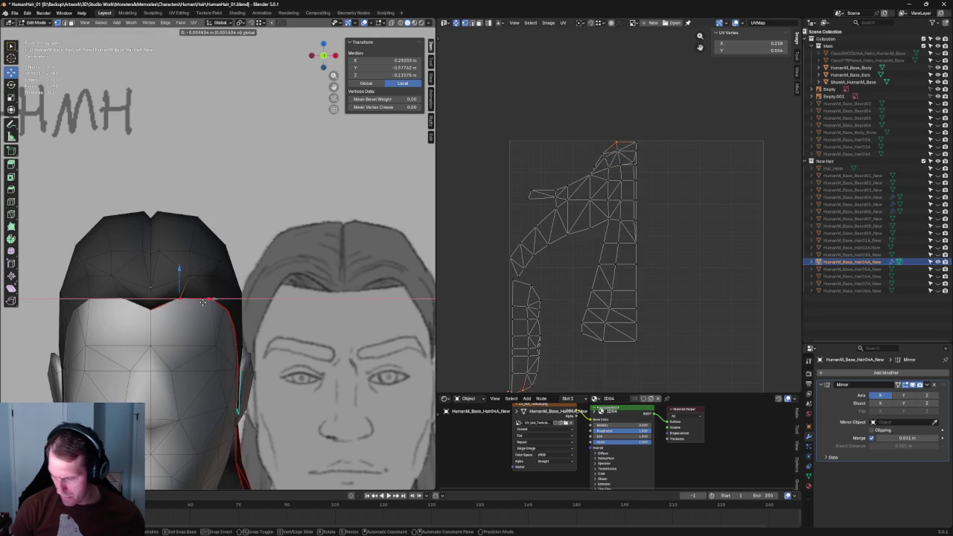
left_click(198, 302)
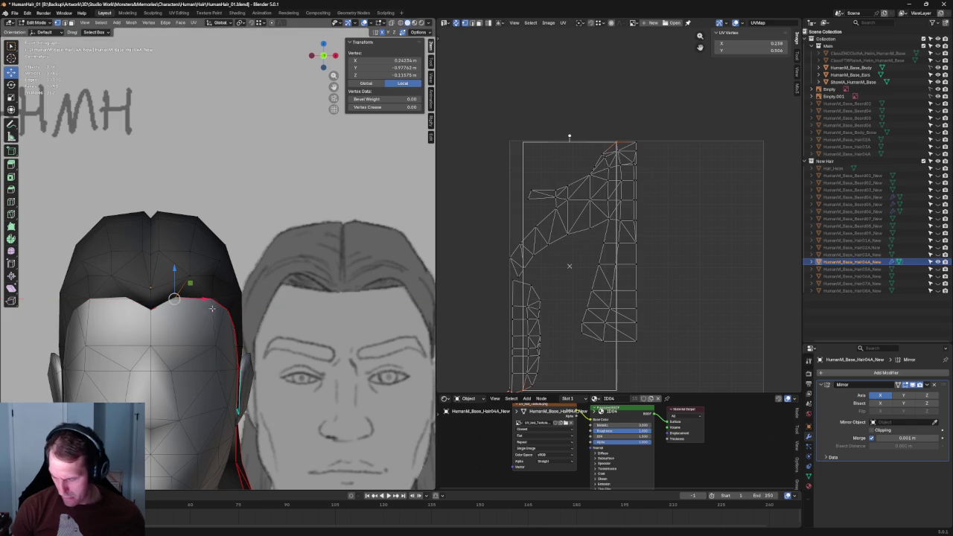
middle_click_drag(197, 302, 174, 273)
scroll(174, 272, "up", 4)
Step: Slide a hairline vertex front-to-back along Y, then select a vertex above the temple
key("g")
key("y")
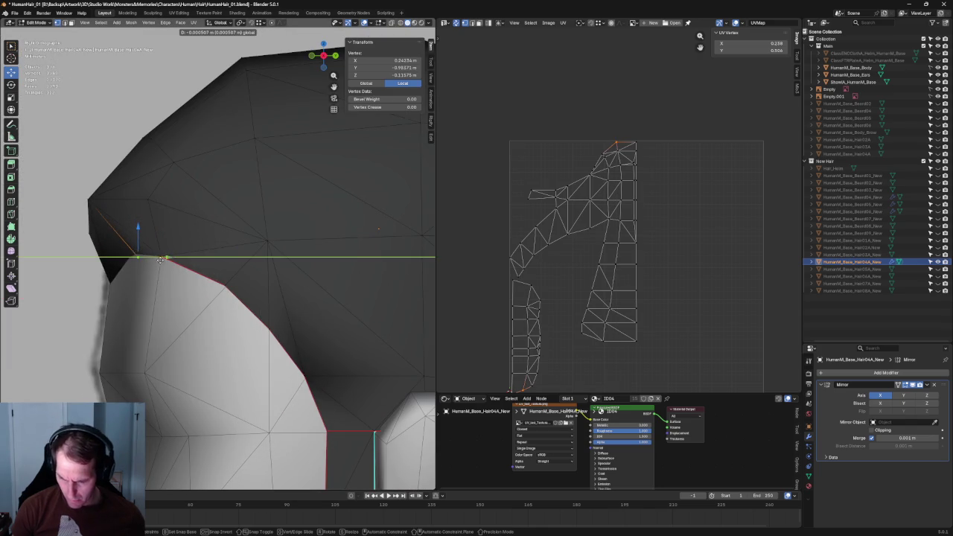
left_click(158, 260)
key("alt+z")
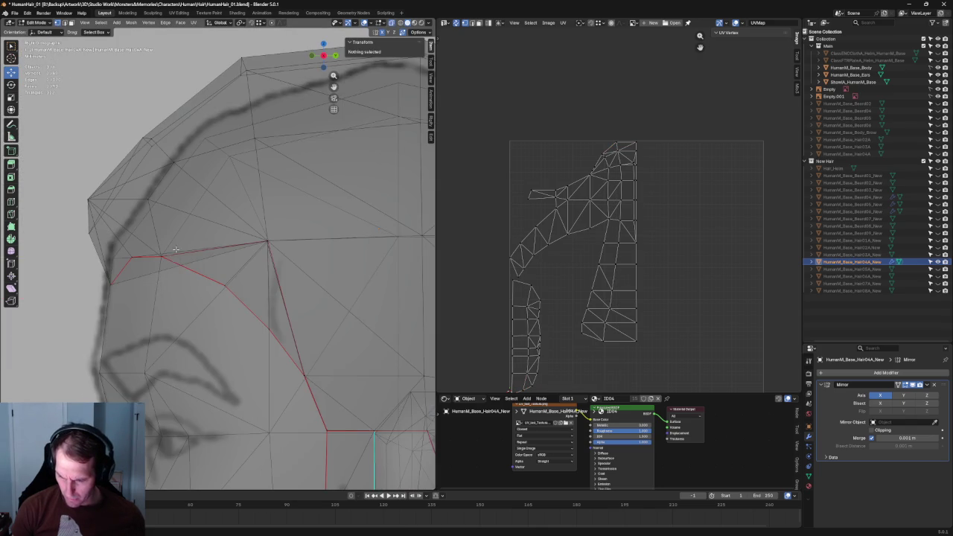
left_click(167, 255)
key("alt+z")
Step: In front view, select a lower hairline vertex at the temple
key("KP_1")
scroll(230, 289, "up", 2)
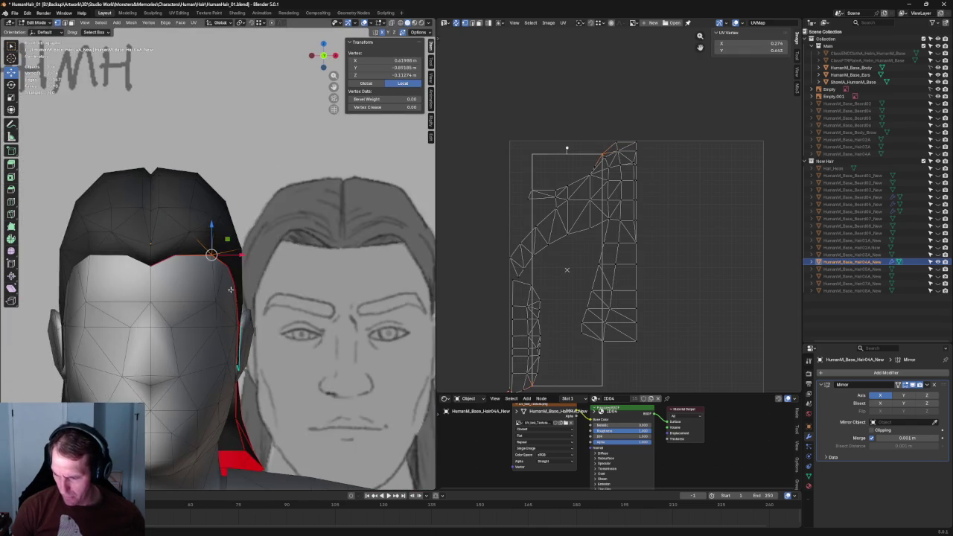
scroll(230, 289, "up", 4)
scroll(224, 290, "down", 2)
scroll(215, 290, "down", 2)
left_click(206, 294)
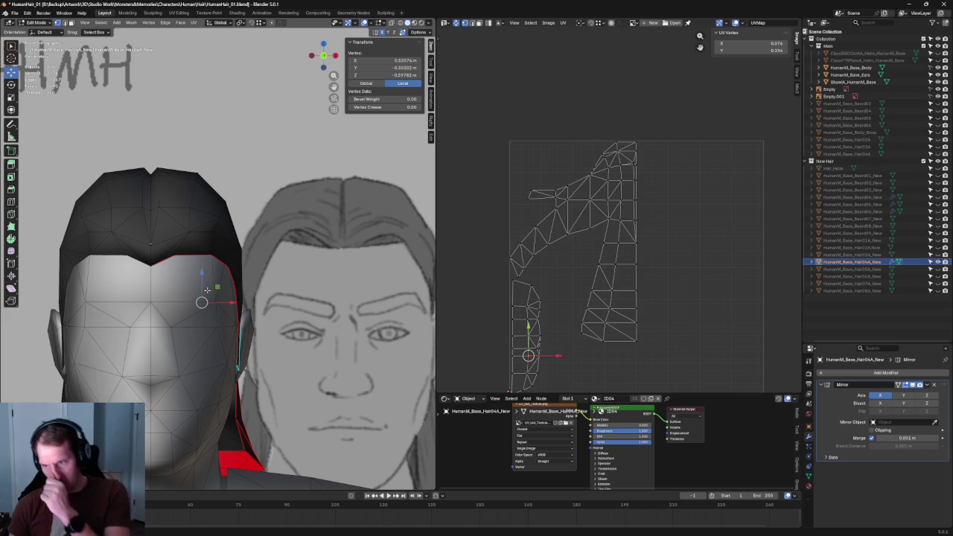
scroll(230, 274, "down", 2)
middle_click_drag(233, 275, 246, 271)
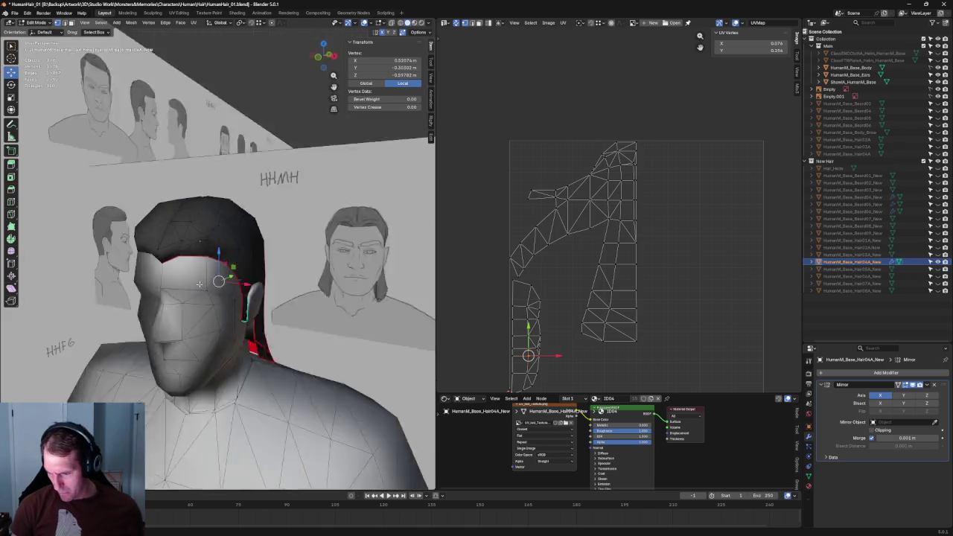
Step: From the right side view, move the temple vertex within the side plane (Shift+X)
key("KP_3")
scroll(240, 266, "up", 5)
key("alt+z")
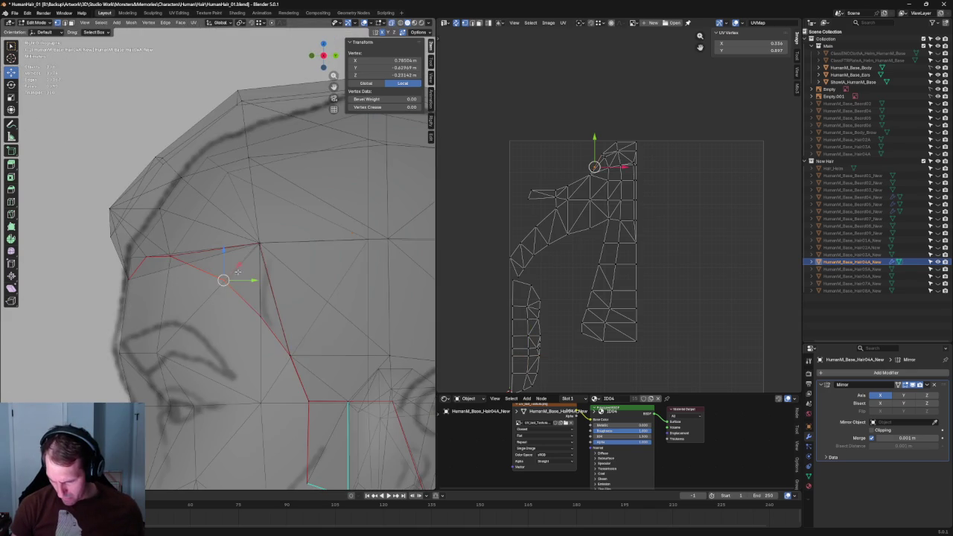
key("alt+z")
key("g")
key("shift+x")
left_click(260, 316)
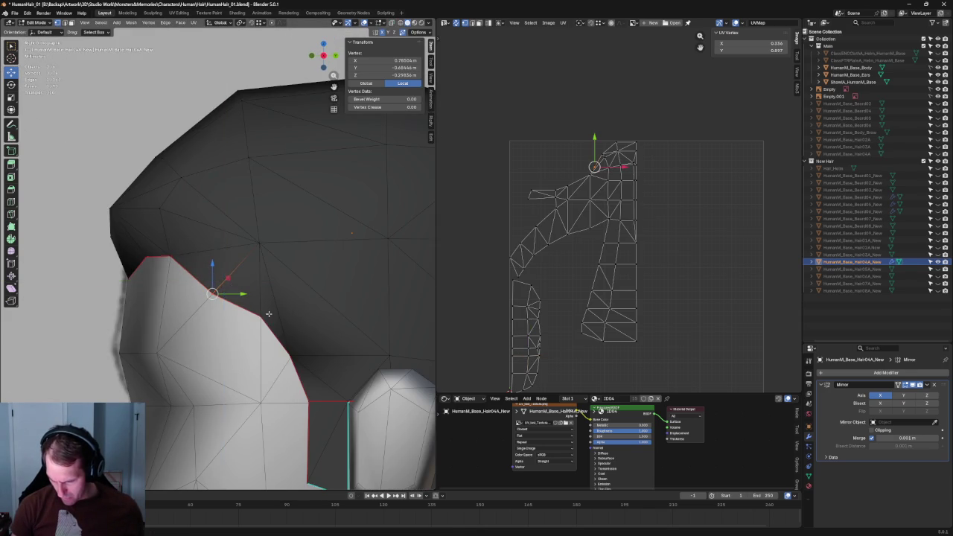
Step: Move the temple vertex again in the side plane to hug the head
key("alt+z")
key("g")
key("shift+x")
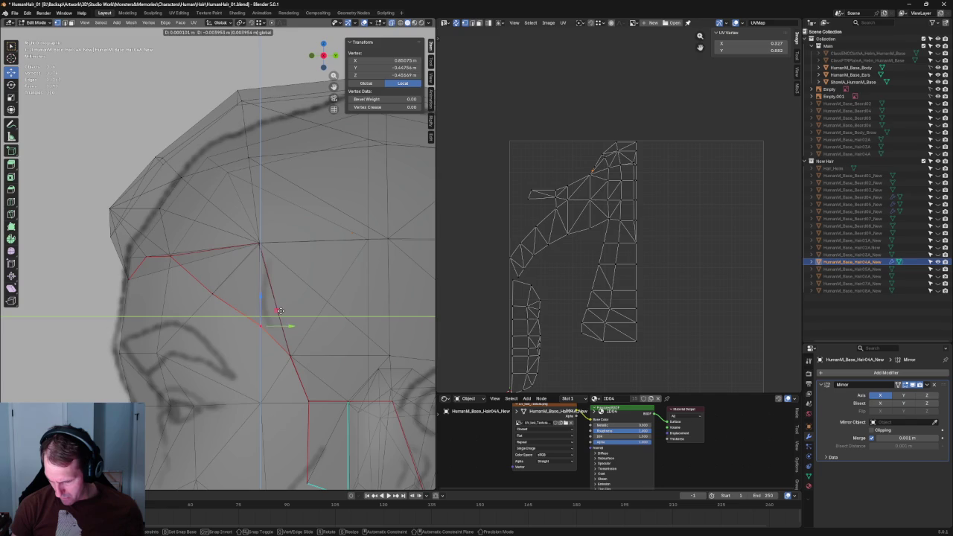
left_click(280, 310)
key("alt+z")
Step: In front view, shift the temple vertex sideways along X
scroll(279, 313, "down", 4)
middle_click_drag(280, 313, 314, 320)
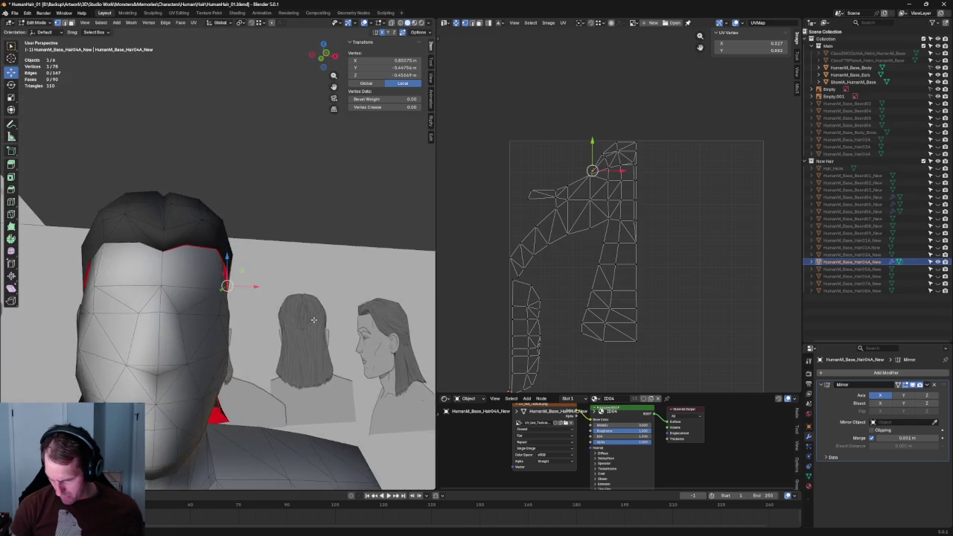
key("KP_1")
scroll(238, 276, "up", 3)
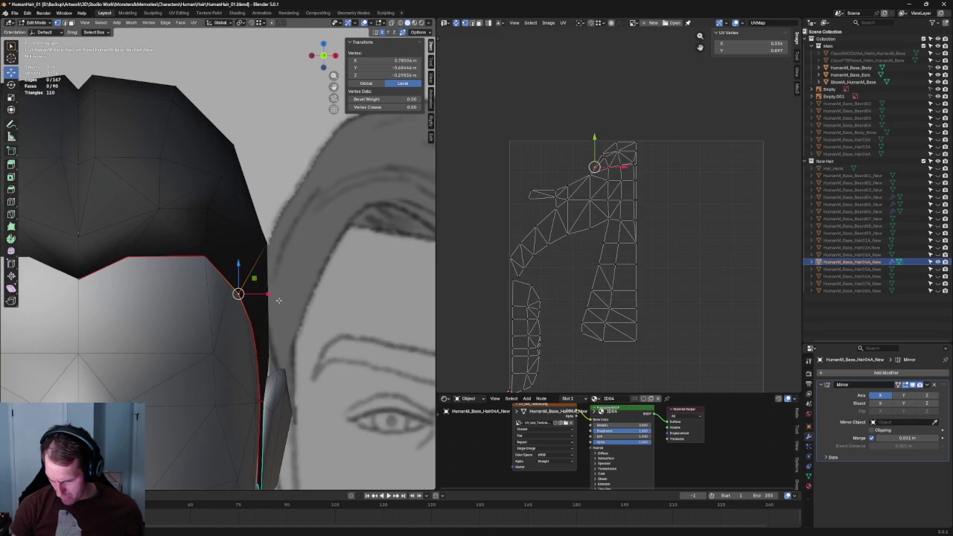
key("g")
key("x")
left_click(270, 294)
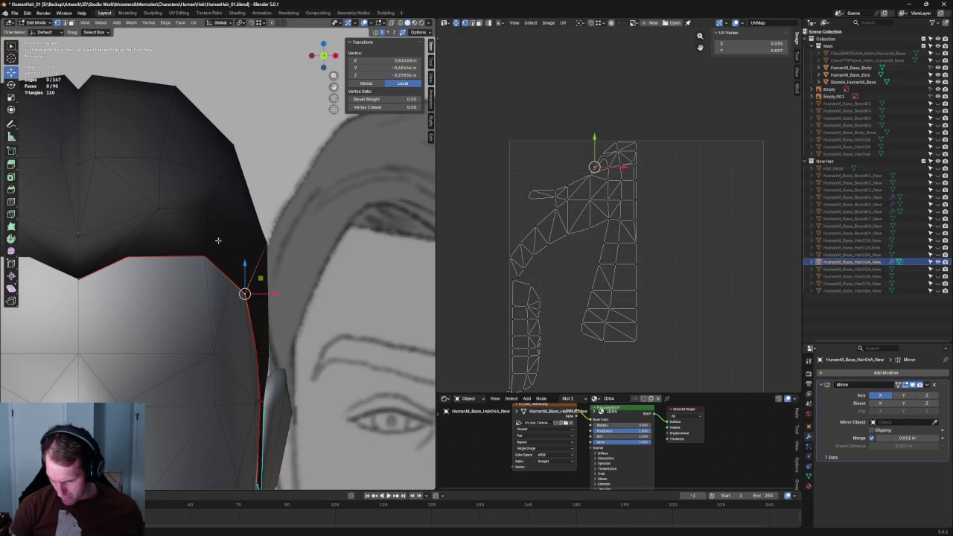
Step: Grow the selection to neighbouring temple vertices and move them together along X
key("alt+z")
key("alt+z")
scroll(186, 219, "down", 3)
key("alt+z")
key("alt+z")
key("ctrl+KP_Add")
key("KP_Decimal")
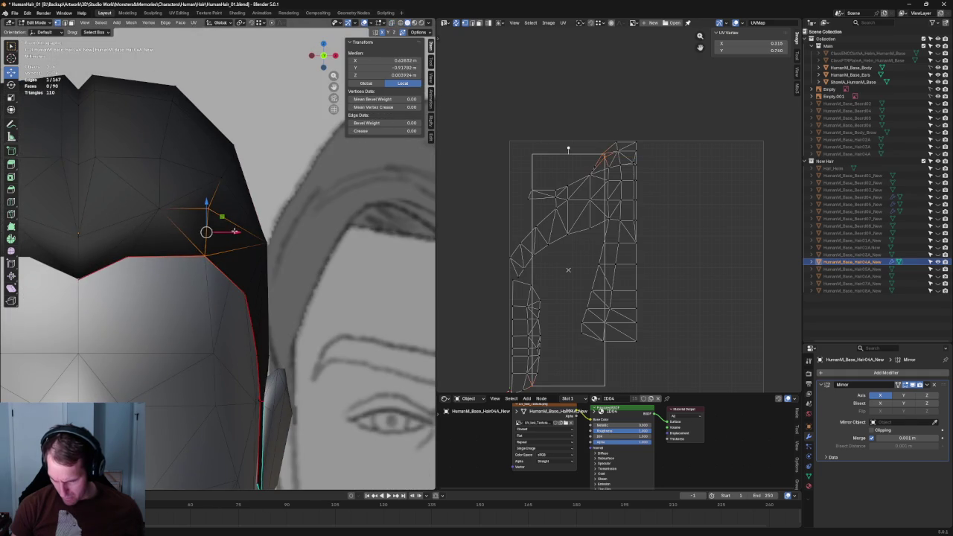
key("g")
key("x")
left_click(245, 232)
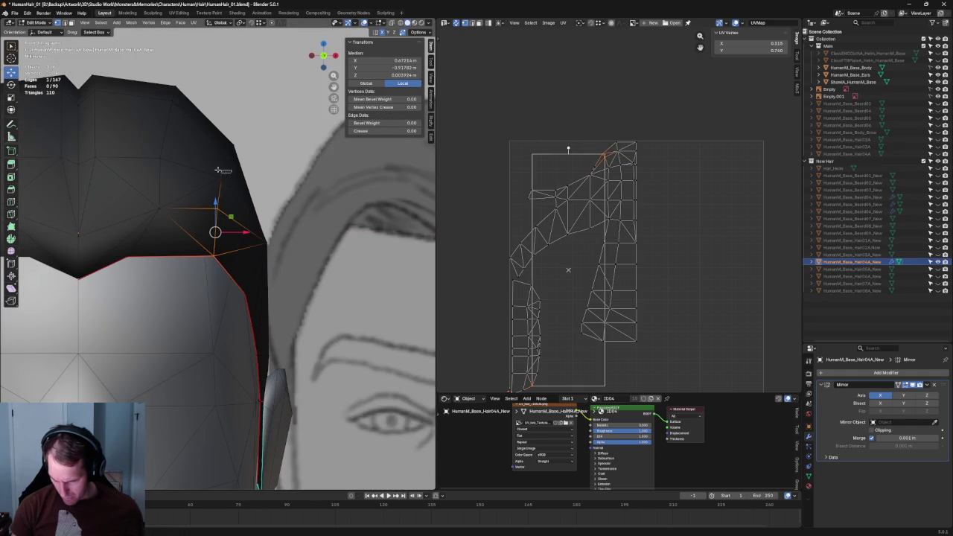
Step: Orbit to the side of the head, clear the selection, and pick the hair corner vertex
left_click(223, 176)
scroll(240, 273, "down", 3)
middle_click_drag(240, 273, 270, 117)
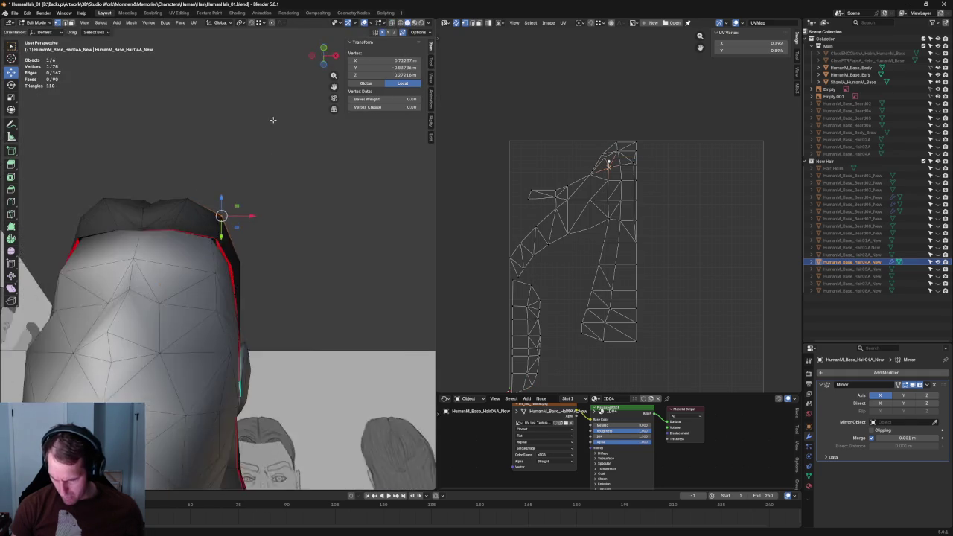
key("alt+a")
mouse_move(313, 166)
middle_mouse_down()
mouse_move(283, 266)
mouse_move(215, 281)
mouse_move(180, 321)
mouse_move(209, 201)
middle_mouse_up()
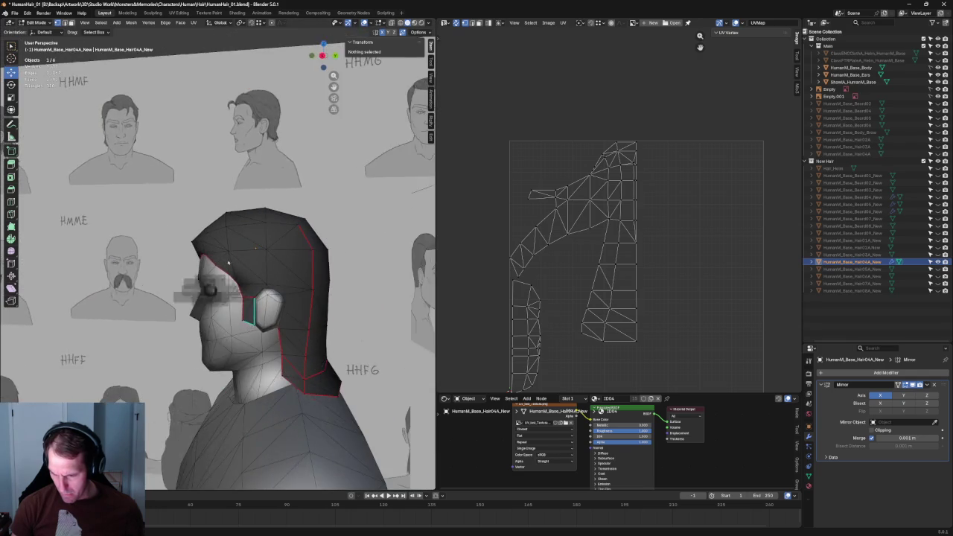
scroll(209, 200, "up", 2)
scroll(208, 200, "up", 2)
left_click(202, 206)
Step: Cancel a Y move on the corner vertex, add a second vertex, then deselect all
key("g")
key("y")
key("Escape")
left_click(233, 170, "shift")
right_click(231, 172)
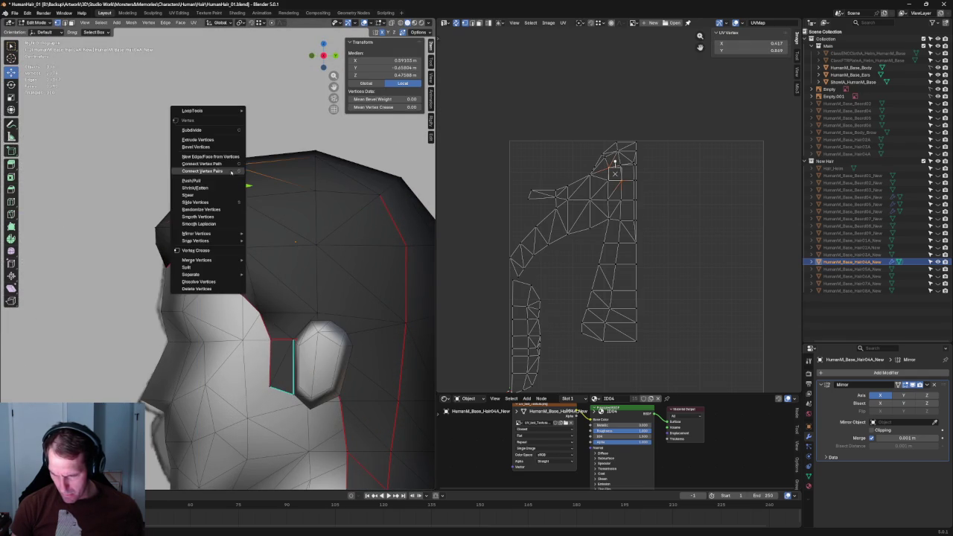
left_click(207, 173)
key("alt+a")
Step: Orbit and zoom out around the full body, hiding overlays to check the clean silhouette
middle_click_drag(223, 224, 299, 229)
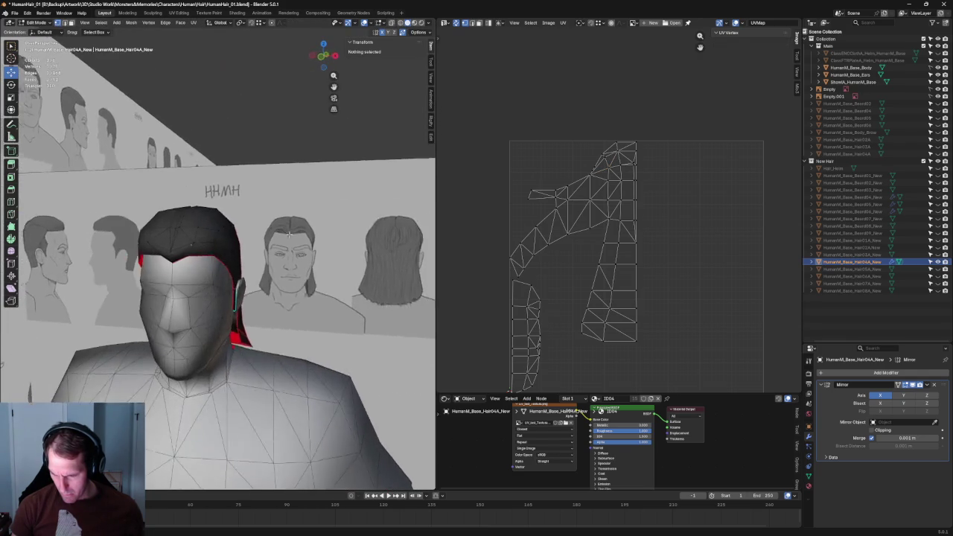
key("KP_1")
mouse_move(220, 231)
middle_mouse_down()
mouse_move(294, 255)
mouse_move(265, 245)
middle_mouse_up()
scroll(268, 253, "down", 5)
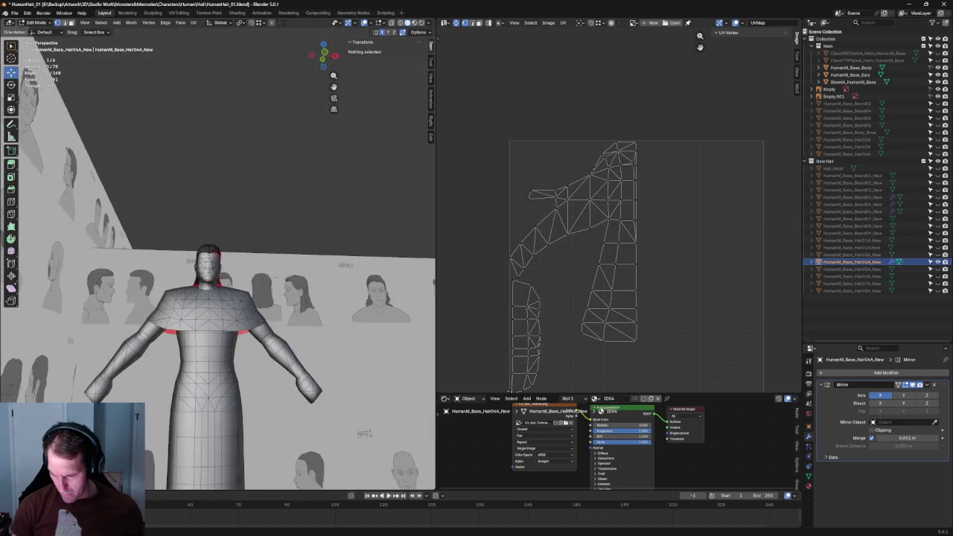
middle_click_drag(276, 276, 245, 268)
scroll(245, 268, "up", 3)
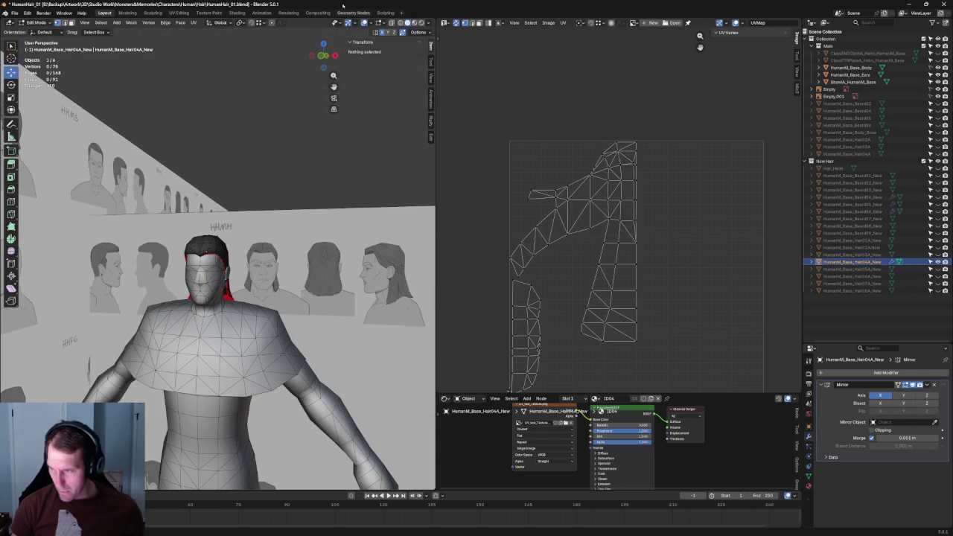
key("shift+alt+z")
scroll(249, 225, "down", 2)
scroll(249, 225, "down", 2)
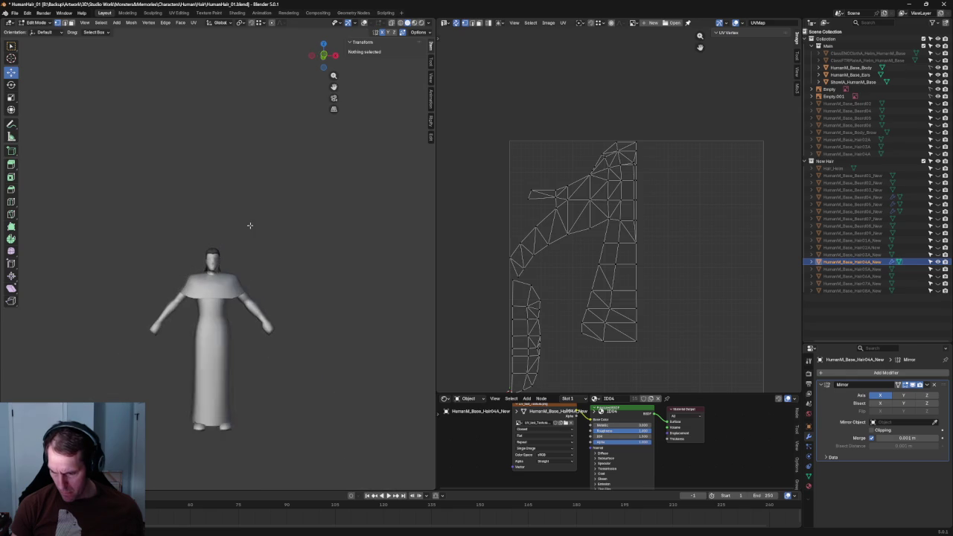
scroll(251, 231, "up", 5)
Step: From a three-quarter view, select a hair-edge vertex and nudge it sideways along X
mouse_move(233, 273)
middle_mouse_down()
mouse_move(291, 257)
mouse_move(315, 267)
mouse_move(166, 262)
mouse_move(209, 268)
middle_mouse_up()
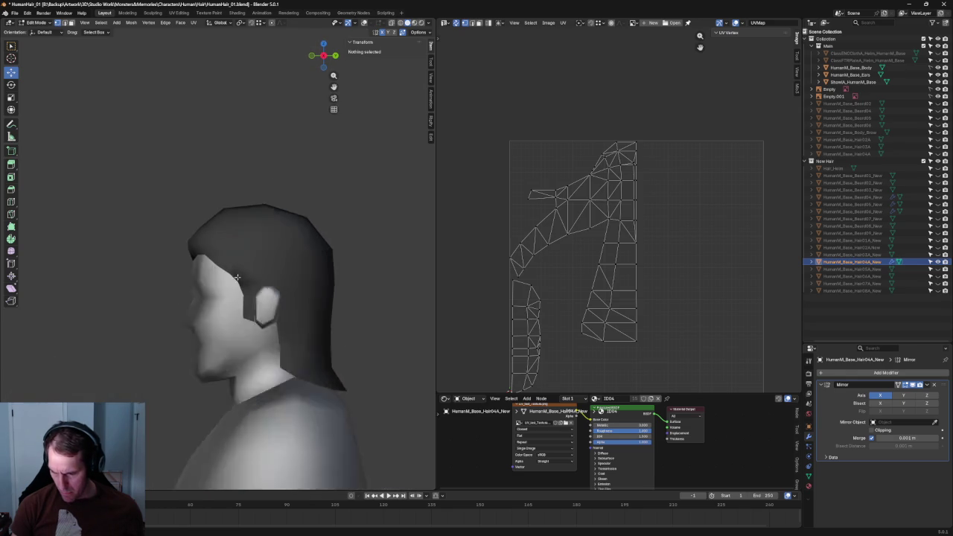
scroll(208, 267, "up", 5)
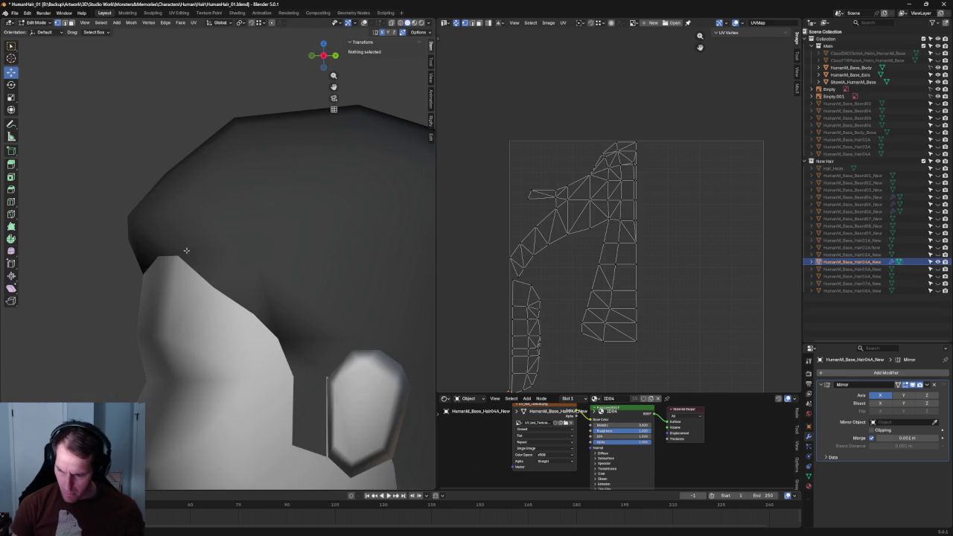
left_click(177, 255)
key("alt+z")
key("alt+a")
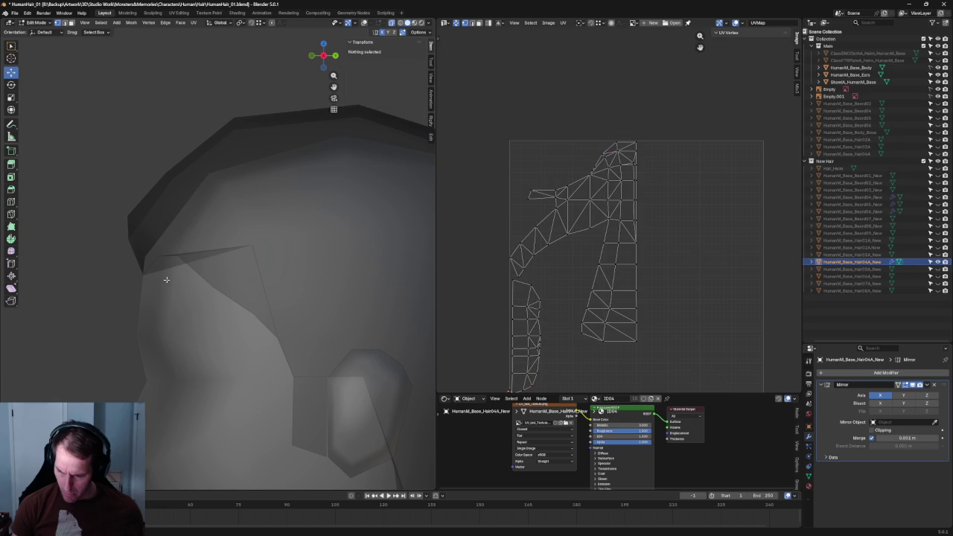
left_click(178, 256)
key("alt+z")
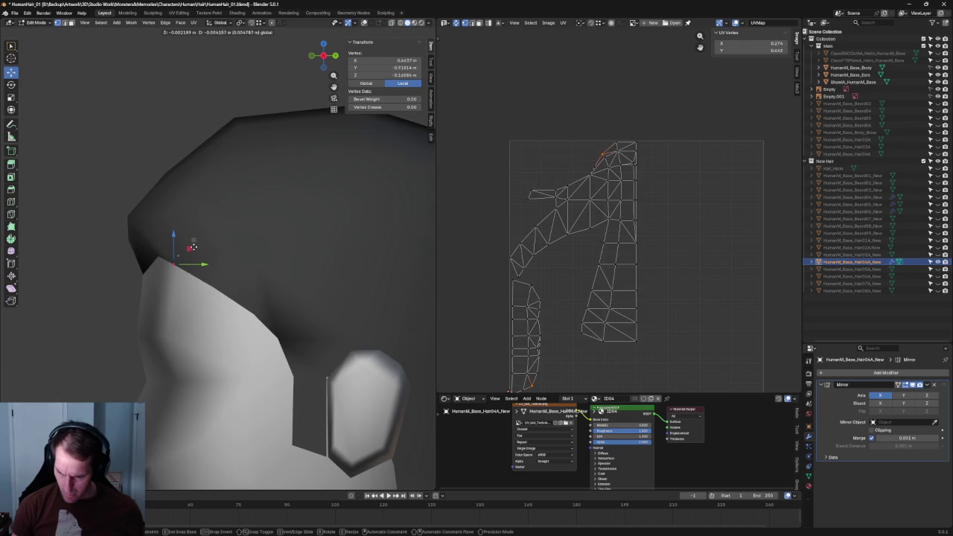
key("Escape")
scroll(193, 245, "down", 3)
middle_click_drag(192, 245, 236, 247)
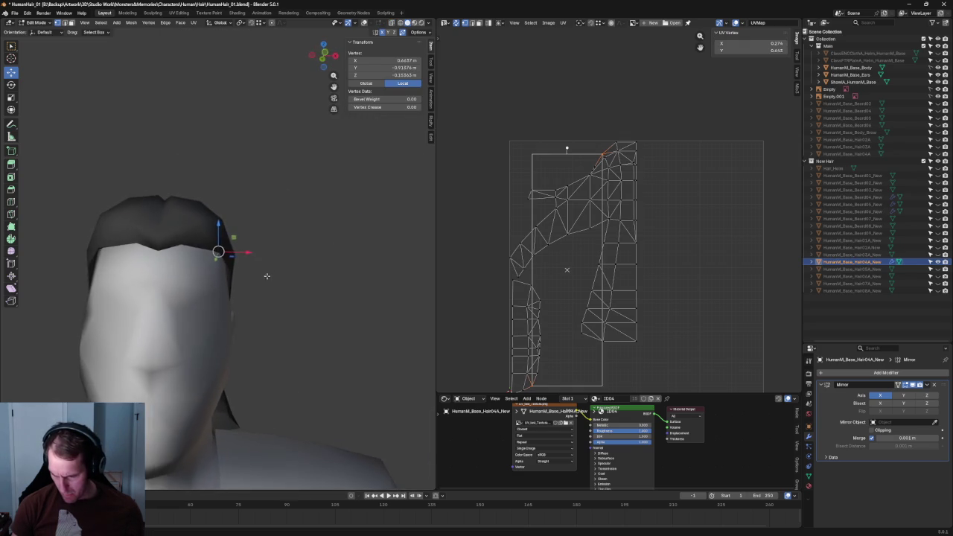
left_click_drag(246, 255, 241, 257)
Step: From the side, lower a temple hairline vertex, adjust one near the ear, then clear the selection
middle_click_drag(241, 257, 235, 277)
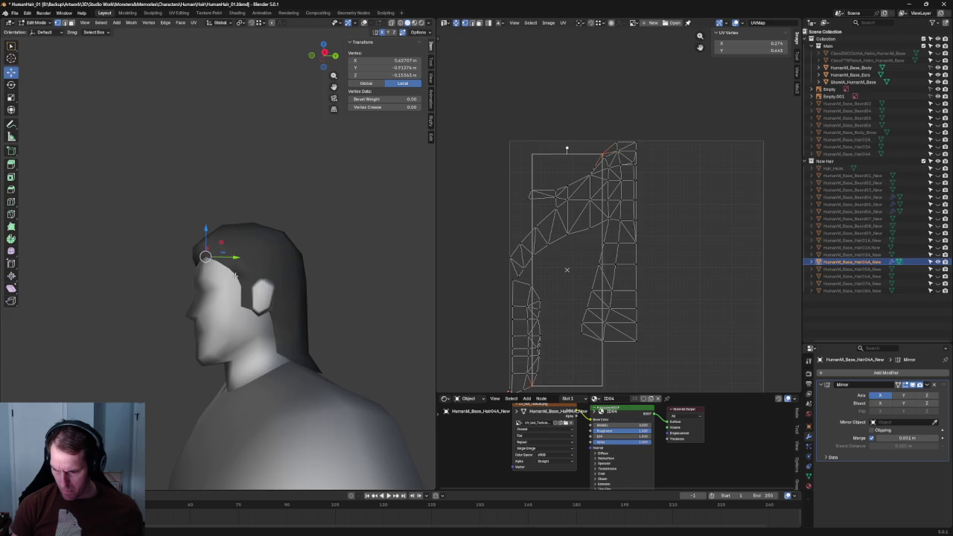
scroll(235, 276, "up", 4)
left_click_drag(187, 269, 188, 271)
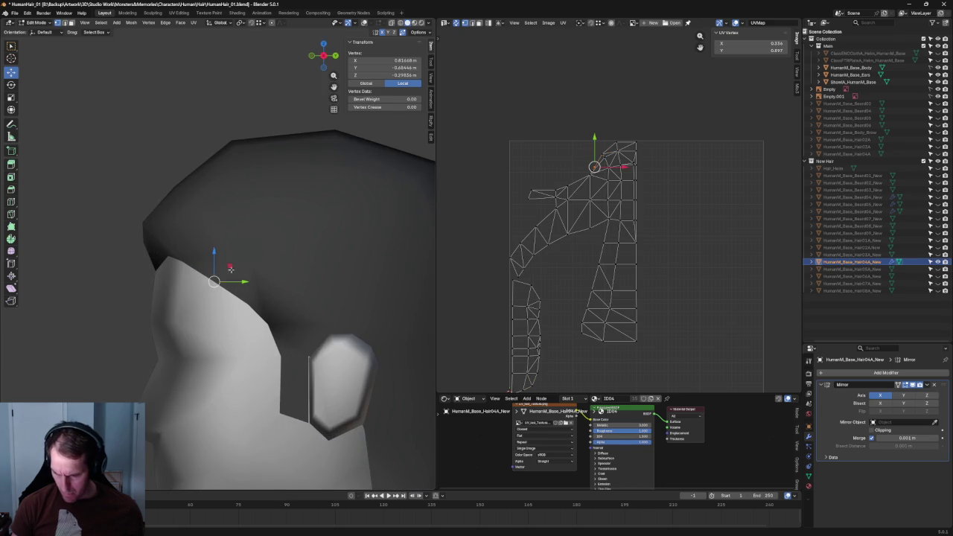
left_click_drag(250, 286, 249, 293)
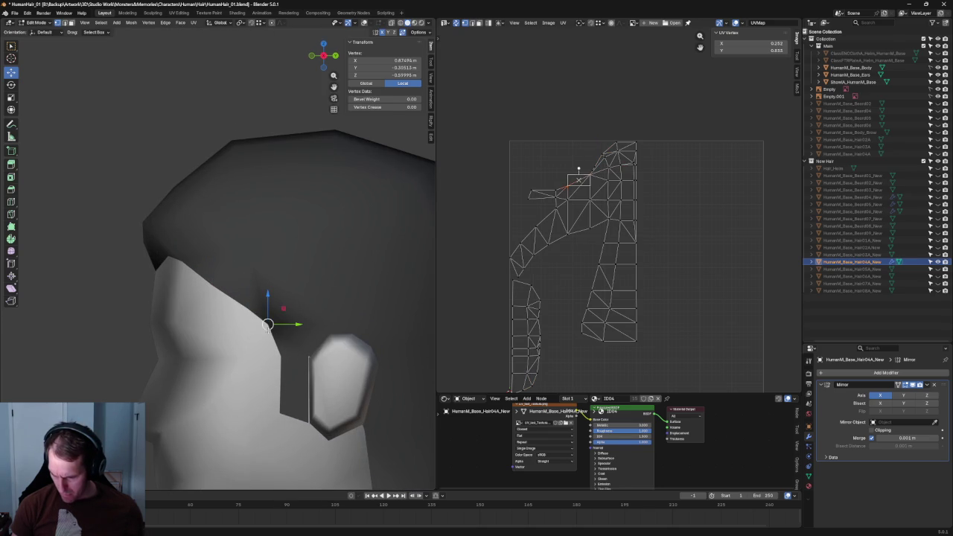
key("alt+z")
key("alt+z")
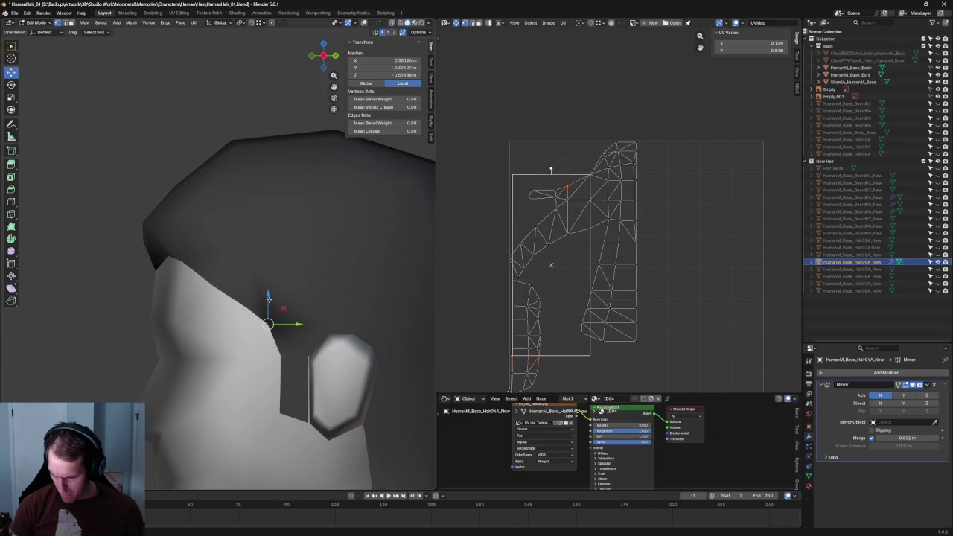
left_click_drag(259, 313, 248, 295)
scroll(90, 291, "down", 6)
left_click(104, 292)
scroll(104, 292, "down", 3)
mouse_move(136, 296)
middle_mouse_down()
mouse_move(298, 287)
mouse_move(223, 291)
mouse_move(253, 291)
middle_mouse_up()
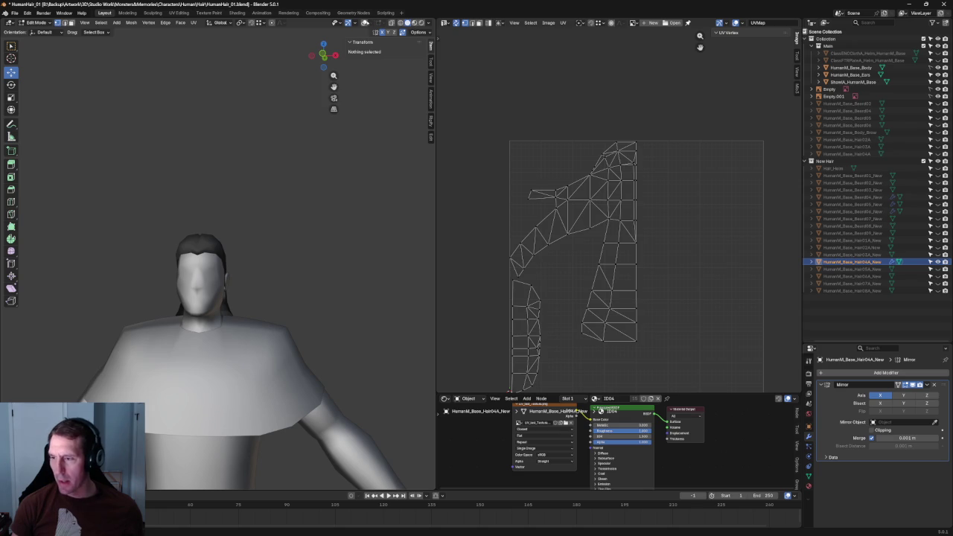
Step: Restore overlays and, in side X-ray view, slide a hairline vertex along Y and then Z
key("shift+alt+z")
scroll(255, 238, "up", 2)
scroll(255, 238, "up", 2)
scroll(254, 238, "up", 2)
scroll(254, 239, "up", 1)
key("grave")
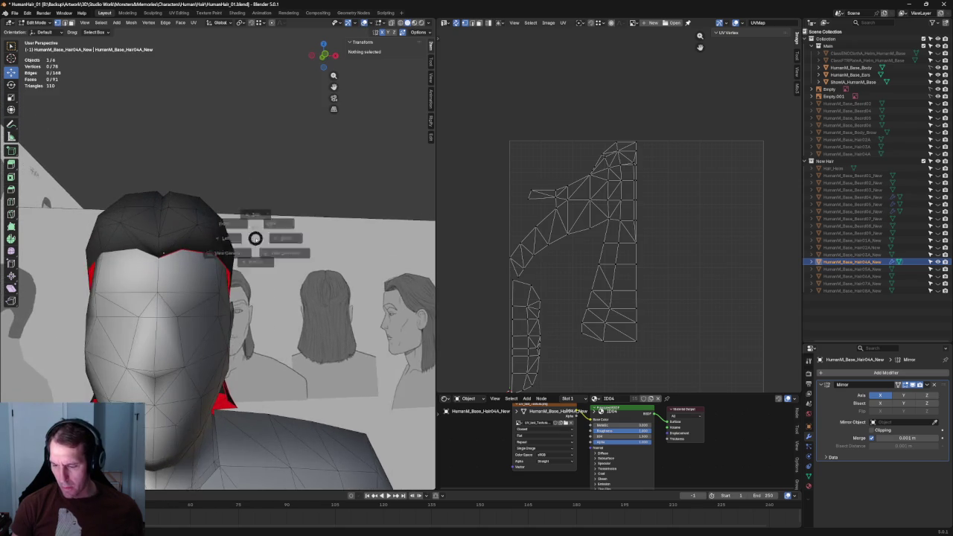
left_click(286, 238)
key("alt+z")
left_click(215, 286)
key("alt+z")
key("g")
left_click(232, 287)
key("g")
key("z")
left_click(255, 316)
Step: Move a nearby hairline vertex within the YZ plane to follow the head
left_click_drag(263, 314, 313, 359)
key("g")
key("shift+x")
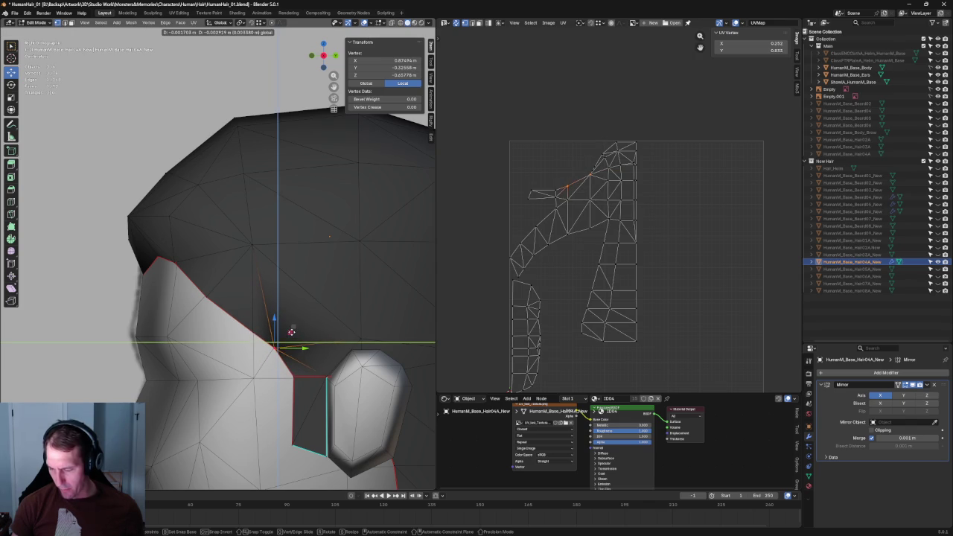
left_click(292, 331)
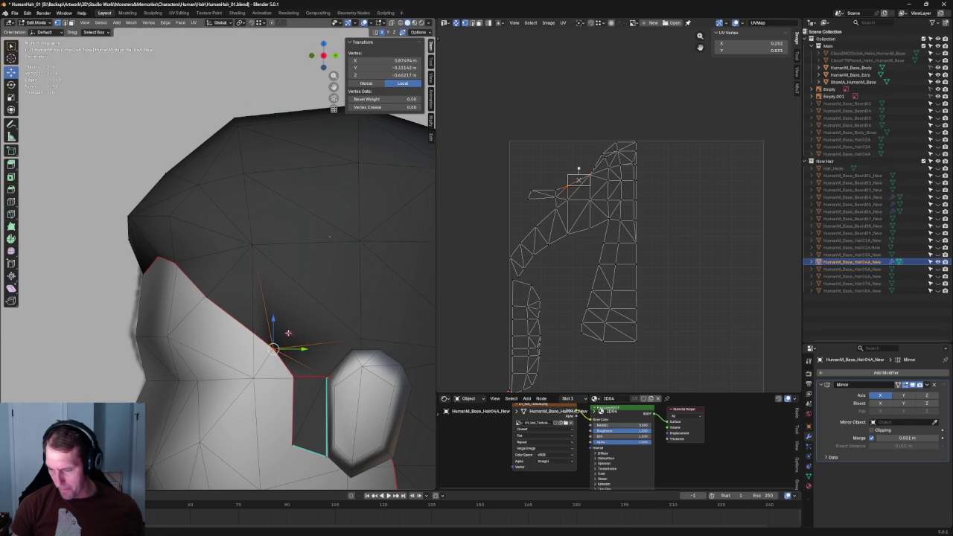
Step: In front view, adjust the vertex against the front reference image
scroll(292, 331, "down", 3)
middle_click_drag(292, 331, 248, 277)
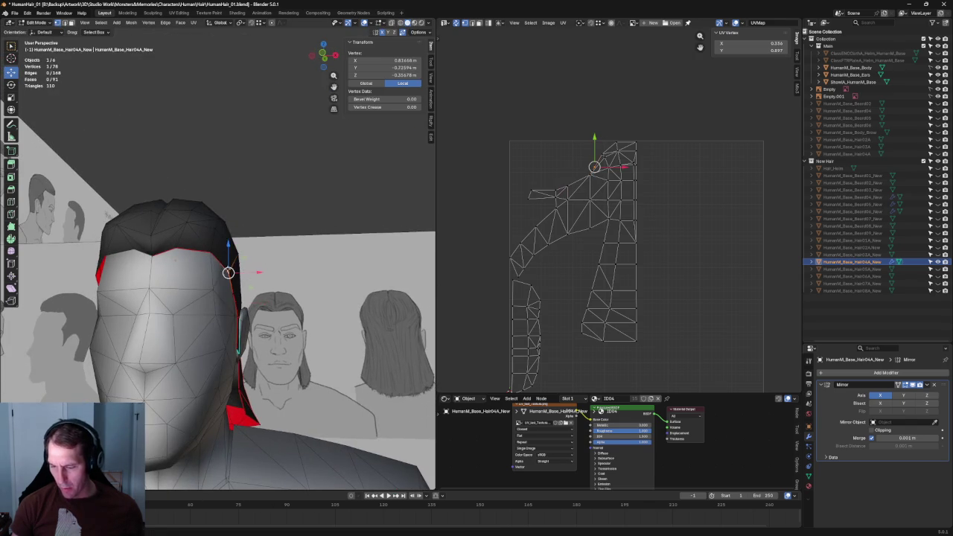
key("KP_1")
key("g")
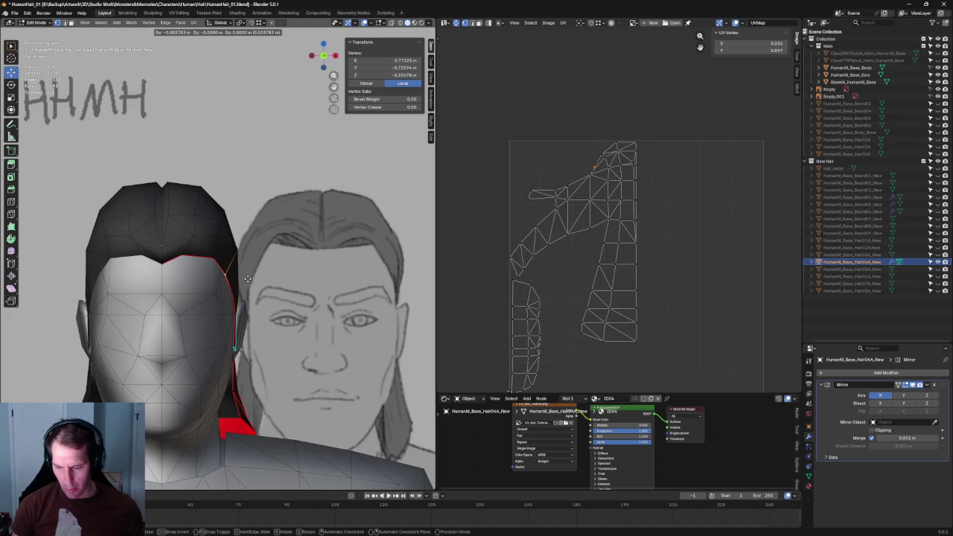
left_click(247, 278)
Step: Try dissolving the temple edge to merge two faces, then undo it
mouse_move(228, 297)
middle_mouse_down()
mouse_move(186, 271)
mouse_move(210, 255)
middle_mouse_up()
scroll(210, 253, "up", 2)
key("2")
left_click(204, 253)
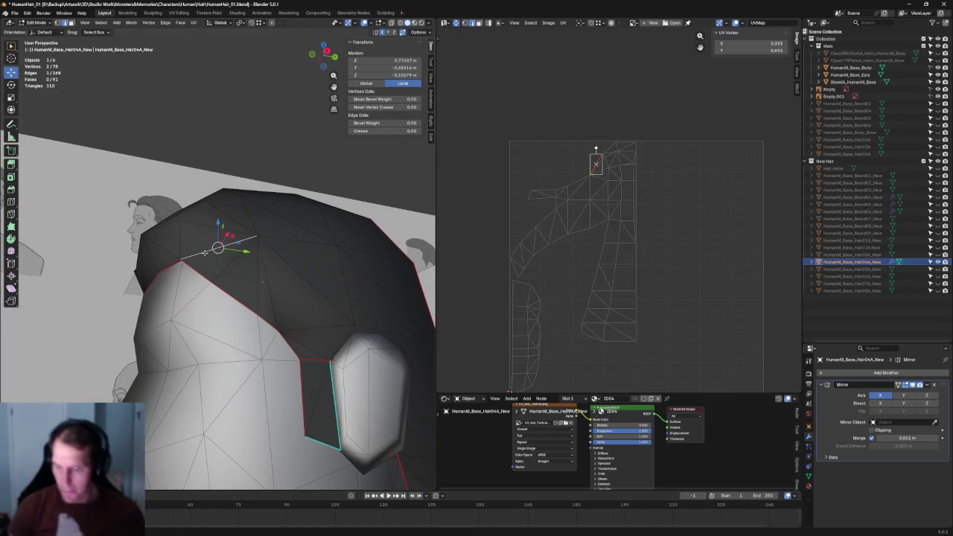
key("ctrl+x")
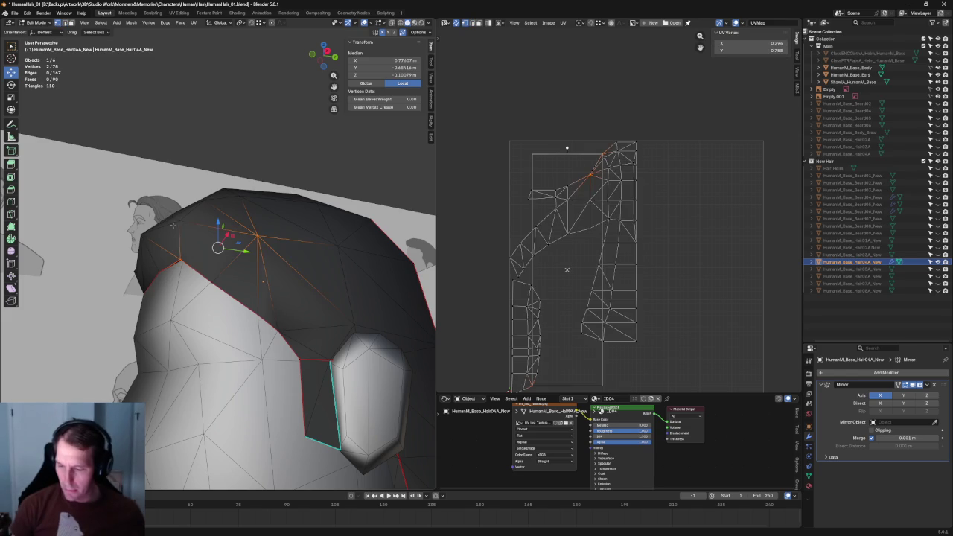
left_click(180, 221)
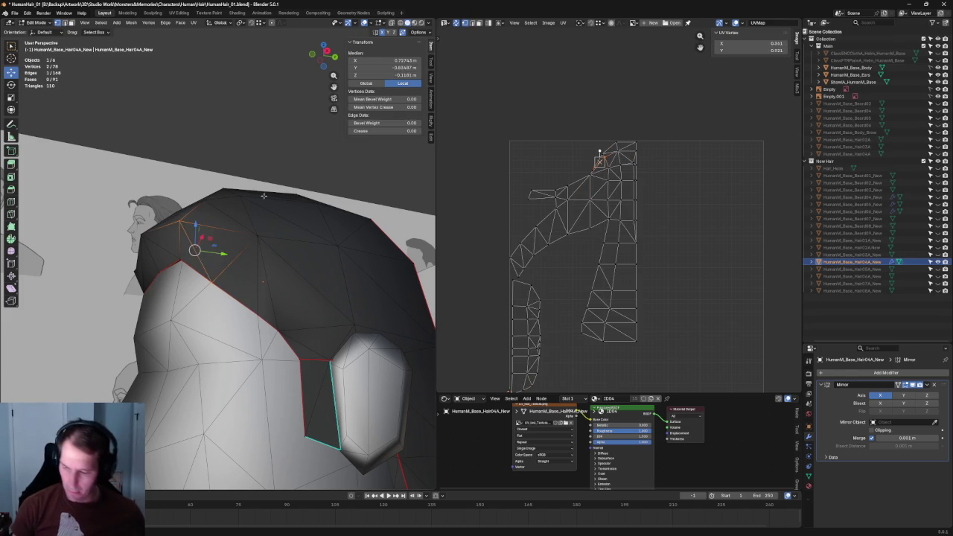
key("ctrl+z")
Step: From the front, shift a temple hair vertex sideways along X
middle_click_drag(214, 268, 304, 252)
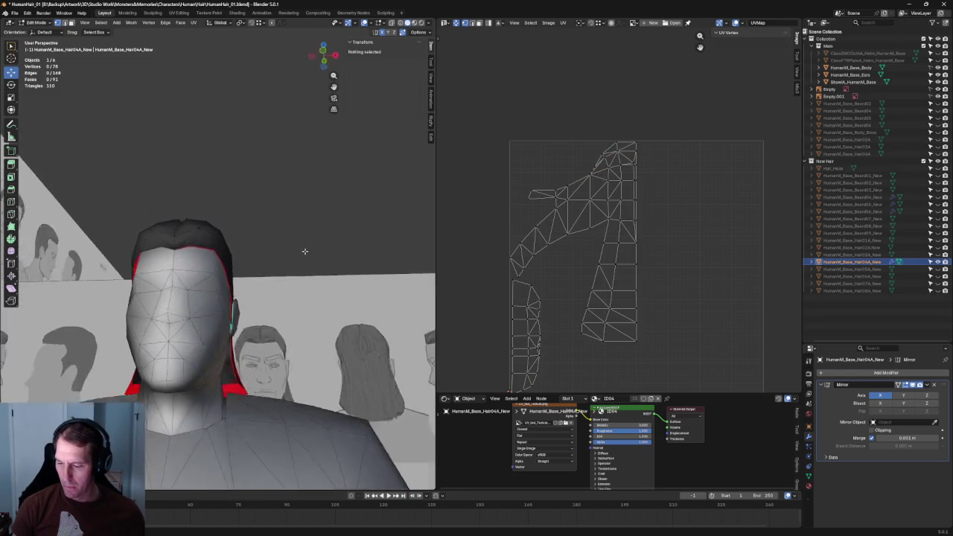
scroll(304, 251, "up", 5)
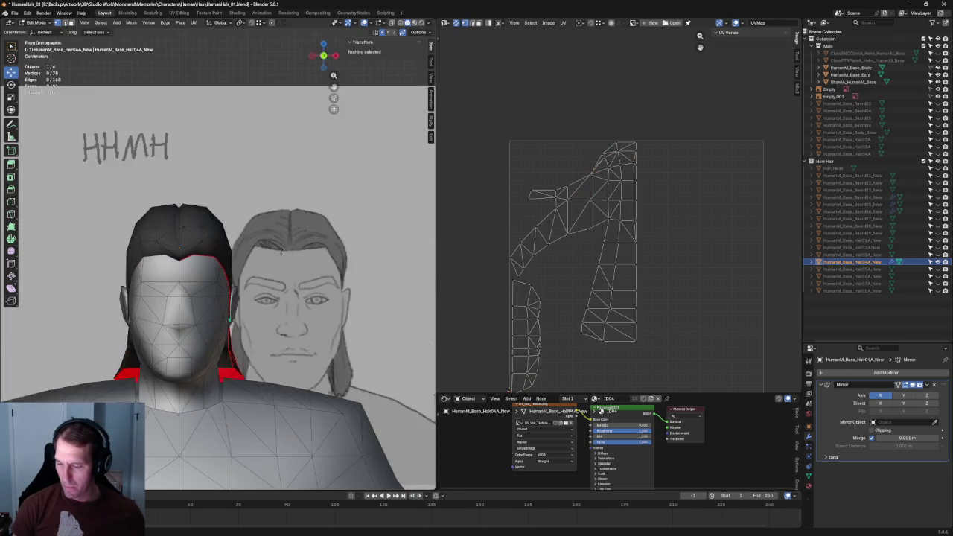
scroll(223, 230, "up", 3)
left_click(219, 227)
key("g")
key("x")
key("z")
key("z")
key("x")
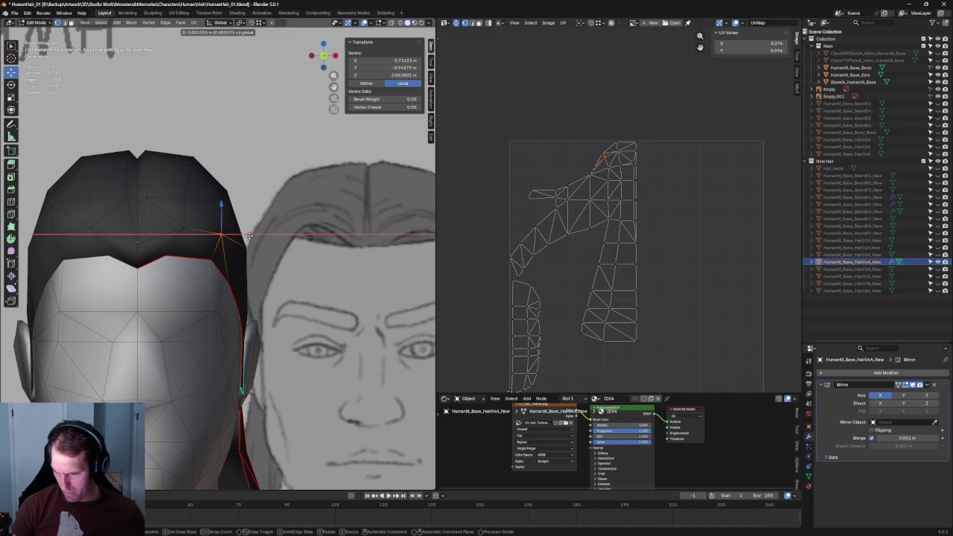
left_click(249, 235)
left_click(260, 151)
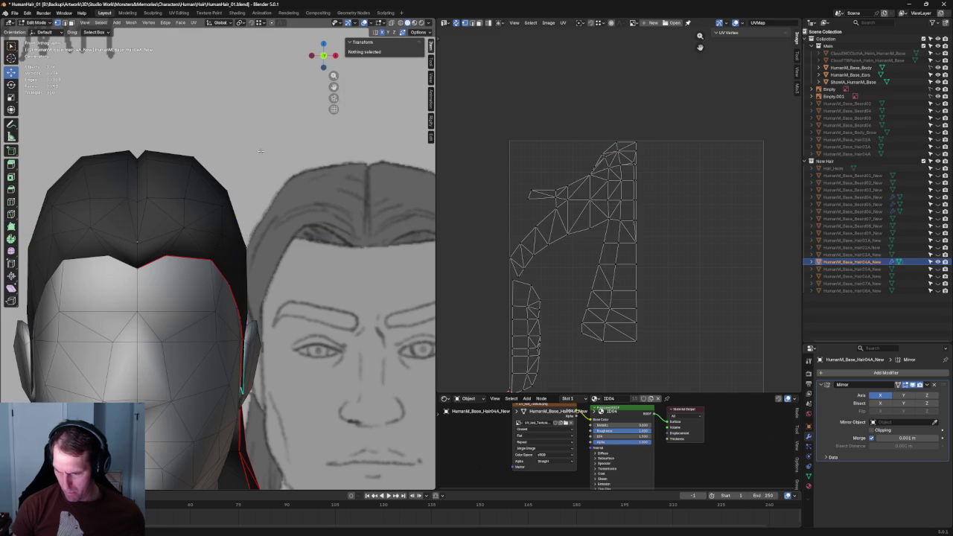
Step: Start an X move on another hair vertex, cancel it, and clear the selection
left_click(226, 206)
key("g")
key("x")
right_click(224, 207)
key("alt+a")
Step: Lower the hairline vertex above the ear within the YZ plane
scroll(223, 206, "down", 5)
mouse_move(223, 238)
middle_mouse_down()
mouse_move(246, 268)
mouse_move(308, 234)
mouse_move(298, 249)
mouse_move(209, 275)
middle_mouse_up()
scroll(308, 234, "up", 3)
scroll(210, 274, "up", 3)
scroll(209, 274, "up", 2)
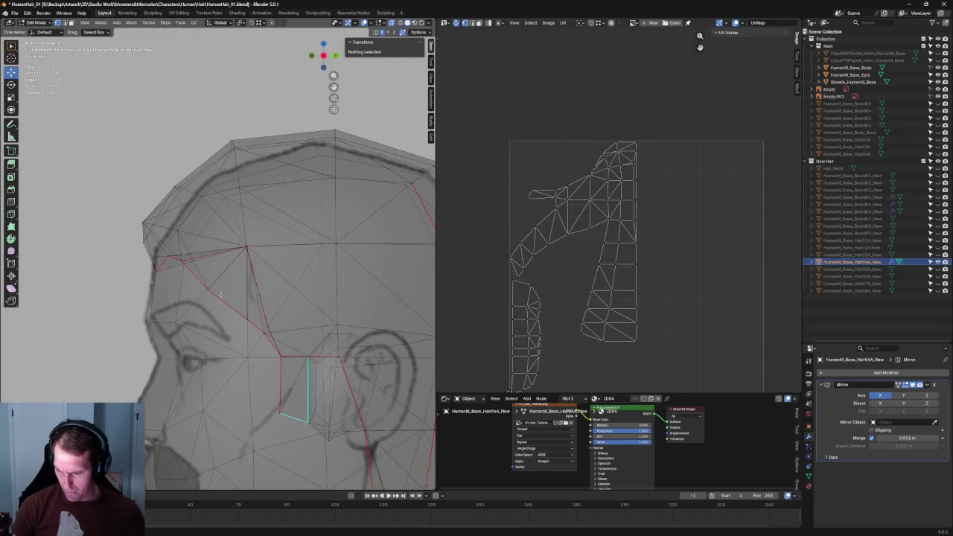
left_click(212, 288)
key("g")
key("shift+x")
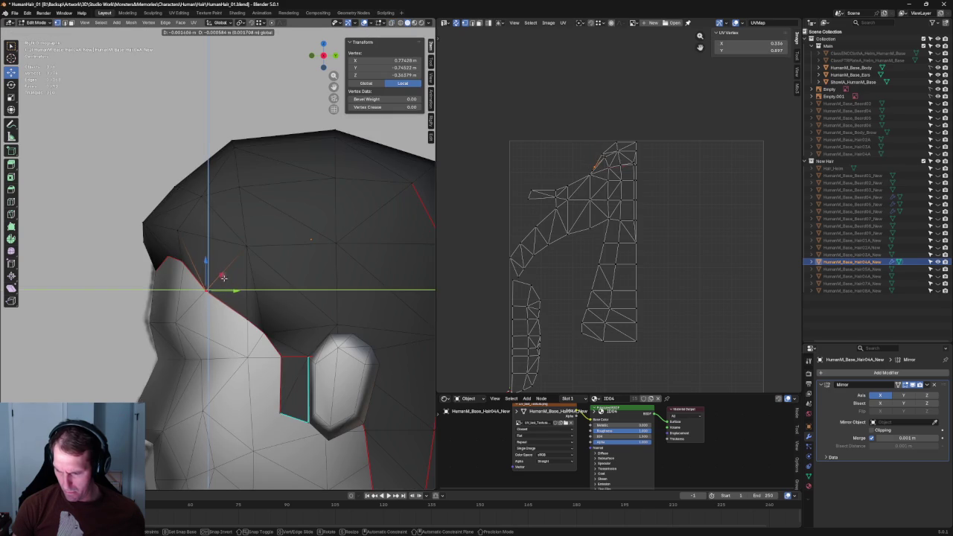
left_click(262, 303)
key("g")
key("shift+x")
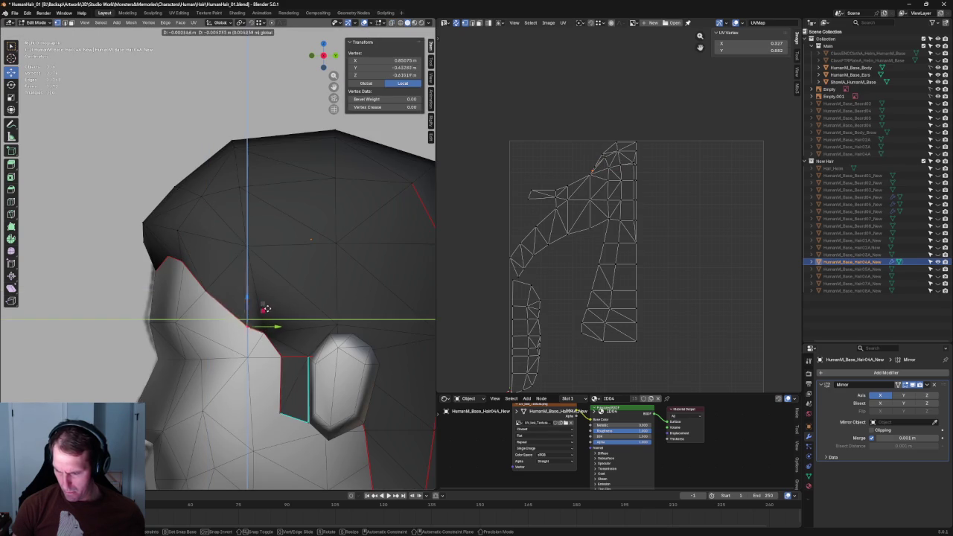
left_click(265, 309)
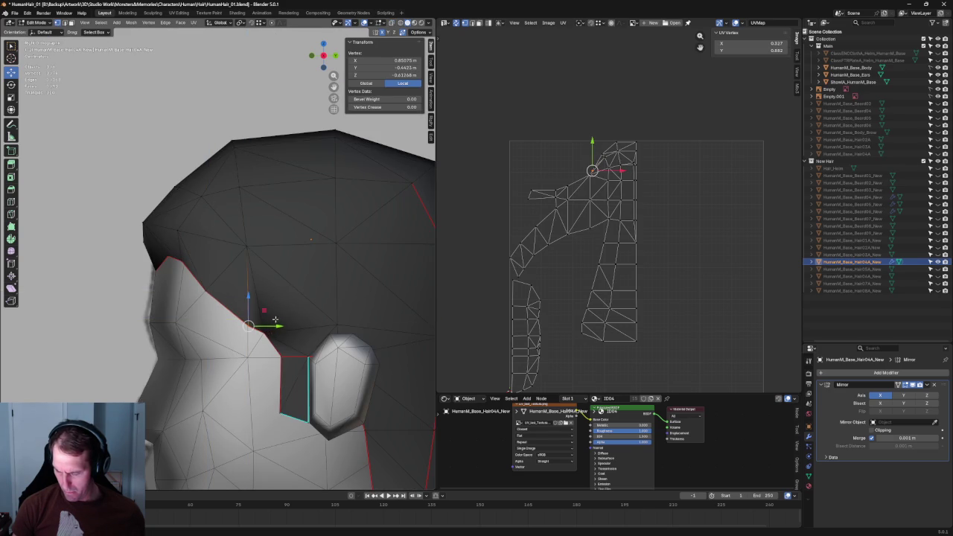
Step: In right side view, raise that vertex along Z
middle_click_drag(275, 319, 285, 333)
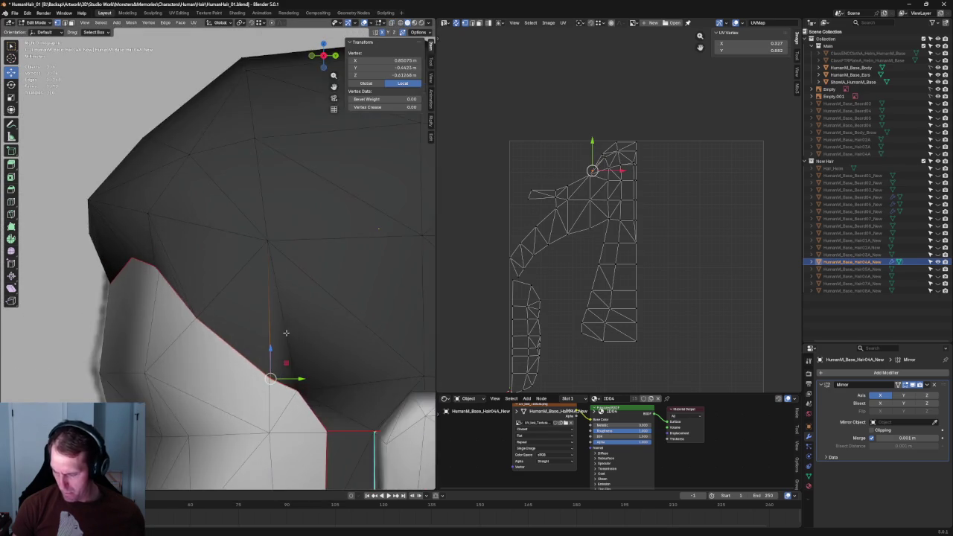
key("KP_3")
left_click_drag(291, 271, 288, 304)
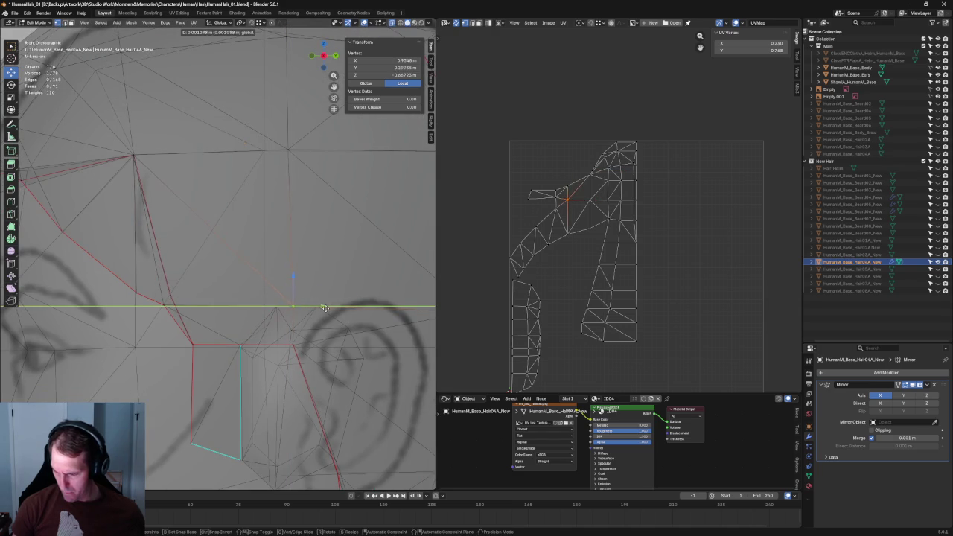
left_click(202, 294)
Step: Shift four hairline vertices in front of the ear along Y
key("alt+z")
key("alt+z")
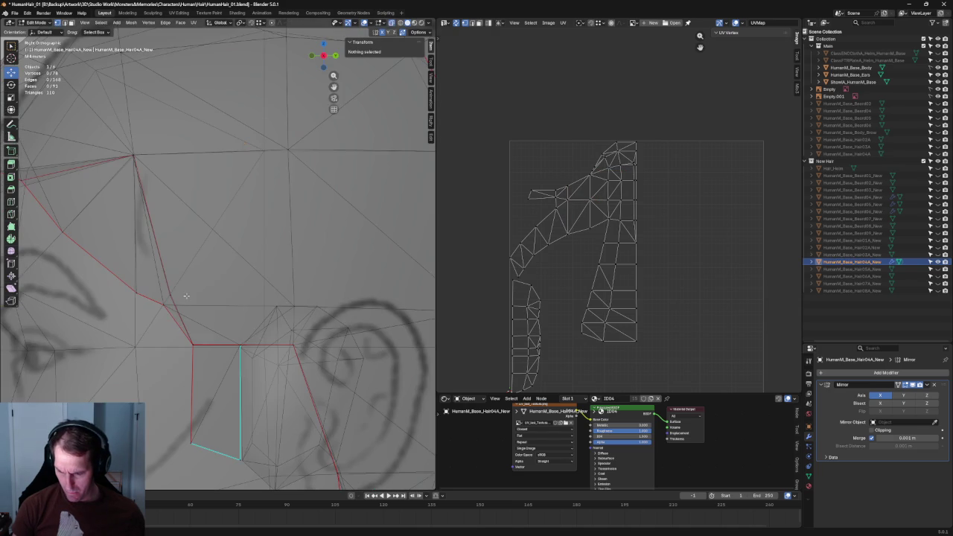
left_click(171, 296)
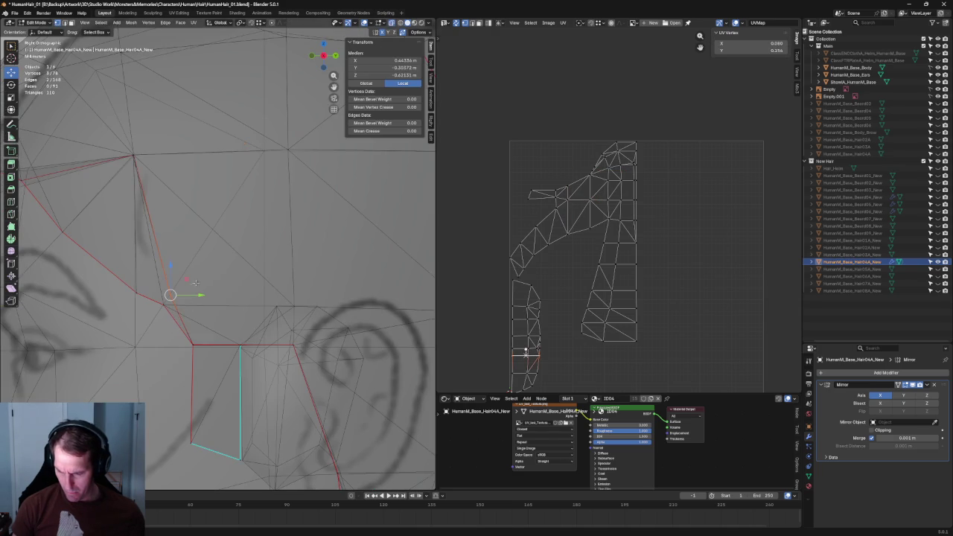
left_click_drag(220, 259, 154, 323)
key("alt+z")
key("g")
key("y")
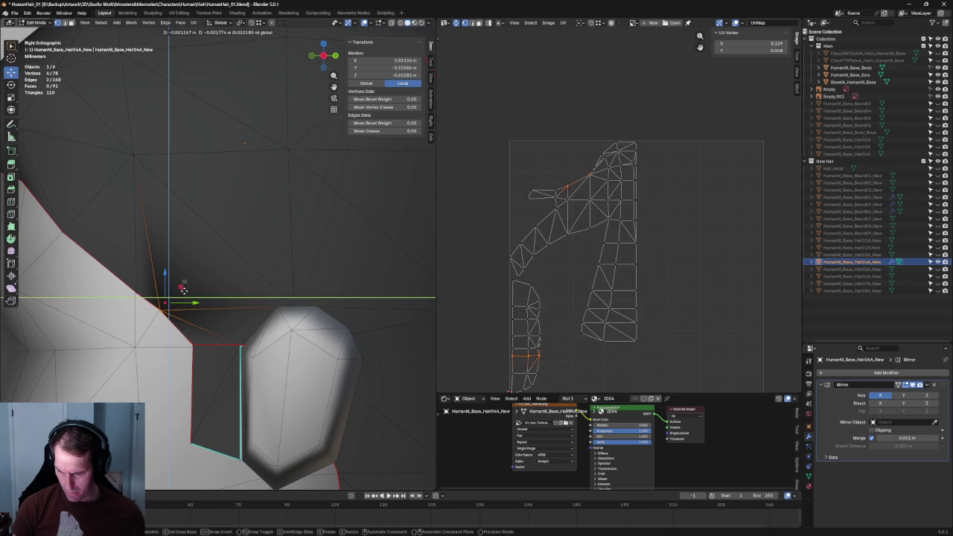
left_click(182, 289)
key("alt+a")
Step: From a front-left X-ray view, nudge the hairline's temple vertex slightly along Y
scroll(198, 301, "down", 5)
scroll(199, 296, "down", 5)
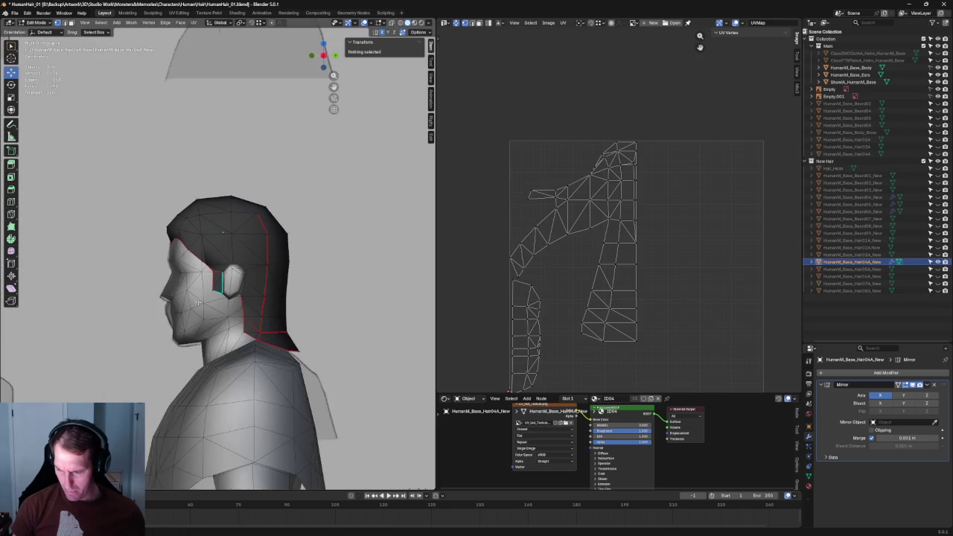
scroll(199, 296, "down", 5)
mouse_move(199, 296)
middle_mouse_down()
mouse_move(247, 286)
mouse_move(164, 276)
middle_mouse_up()
scroll(247, 285, "up", 8)
scroll(164, 275, "up", 3)
key("alt+z")
key("alt+z")
left_click(177, 272)
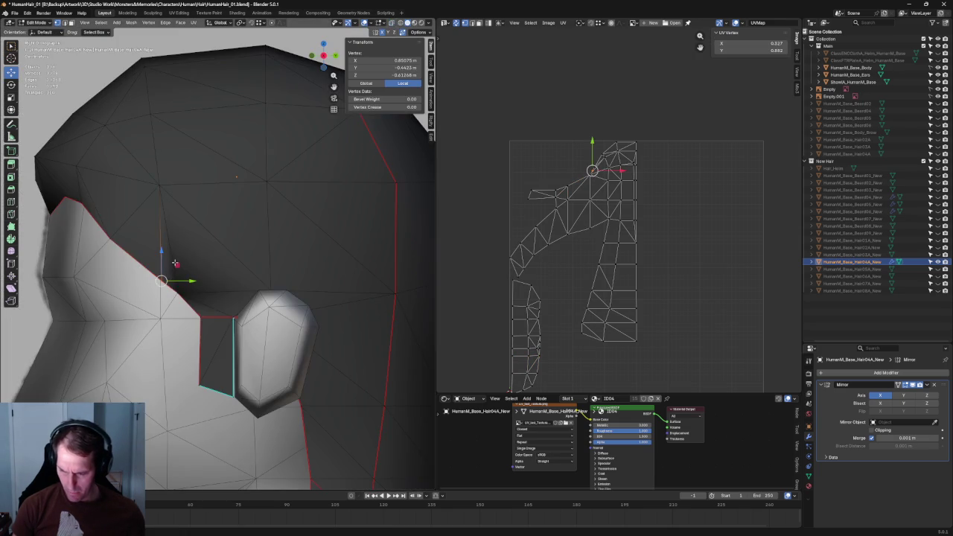
key("g")
key("y")
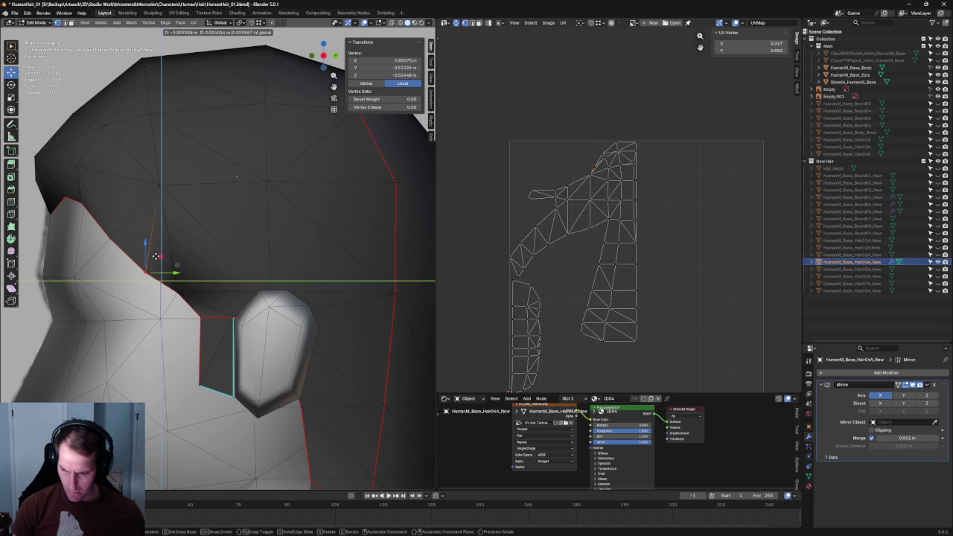
scroll(156, 256, "down", 3)
middle_click_drag(155, 256, 271, 246)
left_click(276, 238)
key("alt+a")
Step: Orbit around the head and return to the front orthographic view
scroll(315, 178, "down", 3)
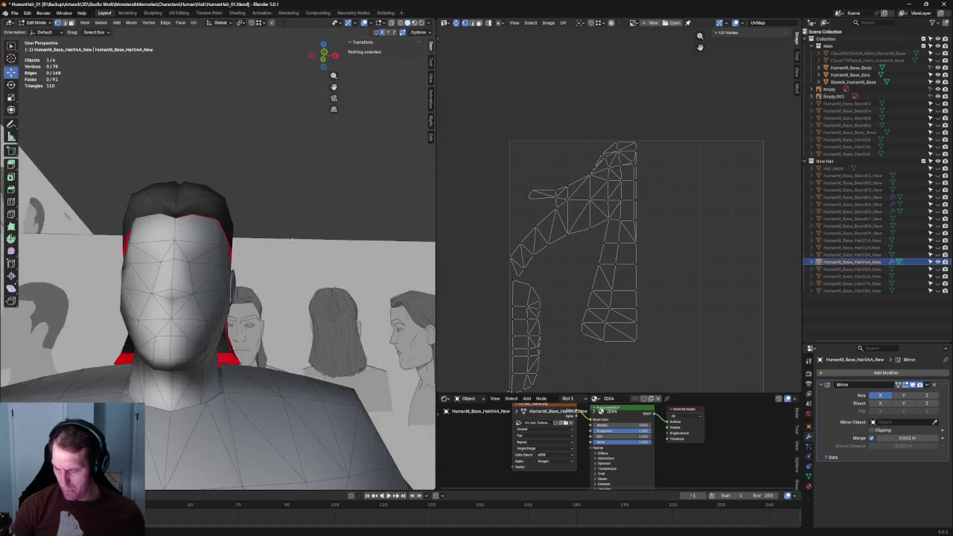
middle_click_drag(315, 179, 276, 268)
key("KP_1")
scroll(276, 268, "up", 5)
scroll(264, 313, "down", 2)
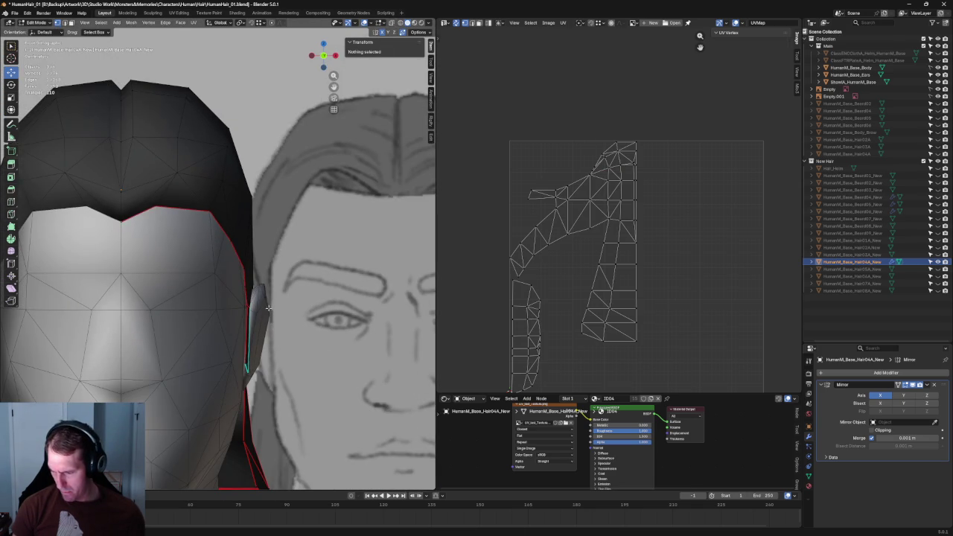
Step: Shift a temple hairline vertex sideways along X, then deselect it
left_click(245, 286)
key("g")
key("x")
key("Escape")
key("g")
key("x")
left_click(275, 286)
scroll(248, 298, "down", 3)
scroll(248, 298, "down", 2)
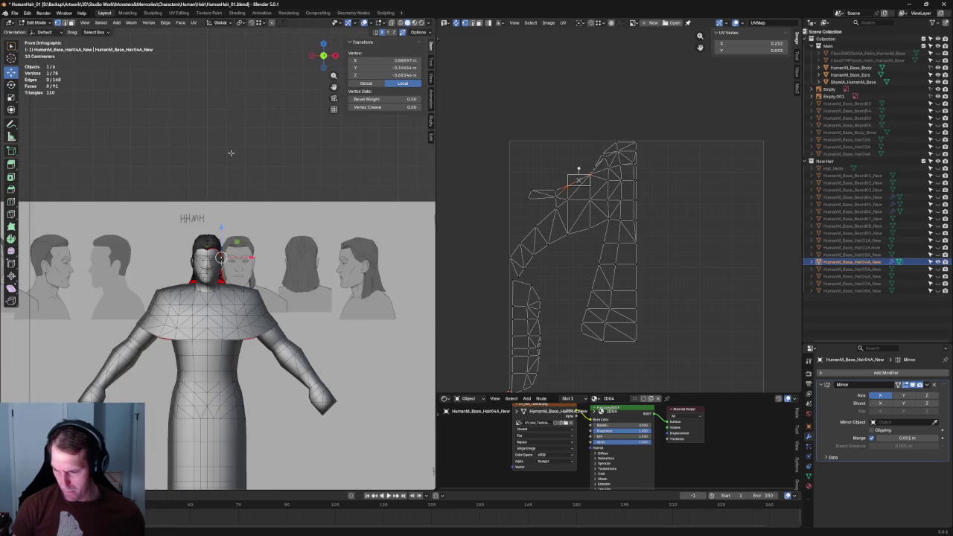
key("alt+a")
scroll(248, 298, "up", 5)
scroll(230, 240, "up", 3)
Step: Reposition the temple vertex vertically along Z, ending lower on the hairline
left_click(216, 221)
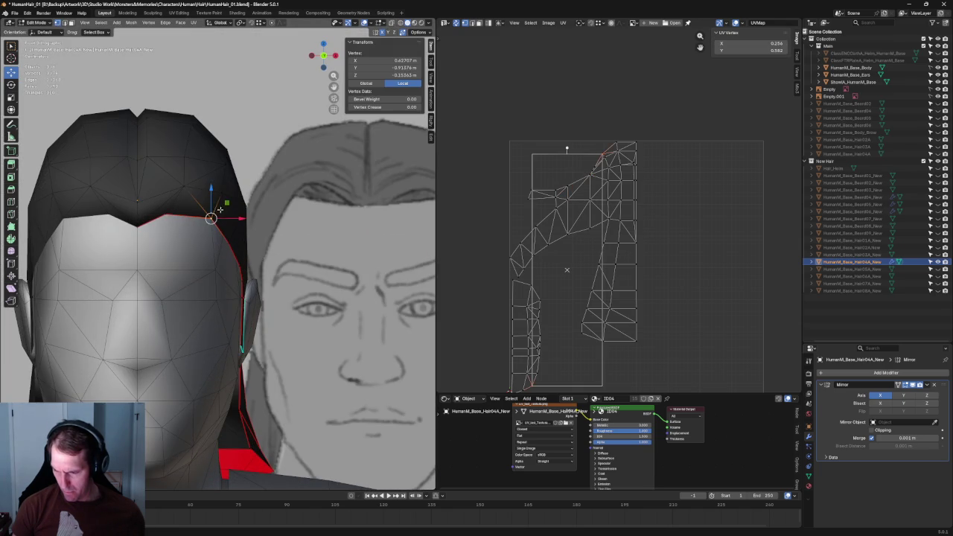
key("g")
key("z")
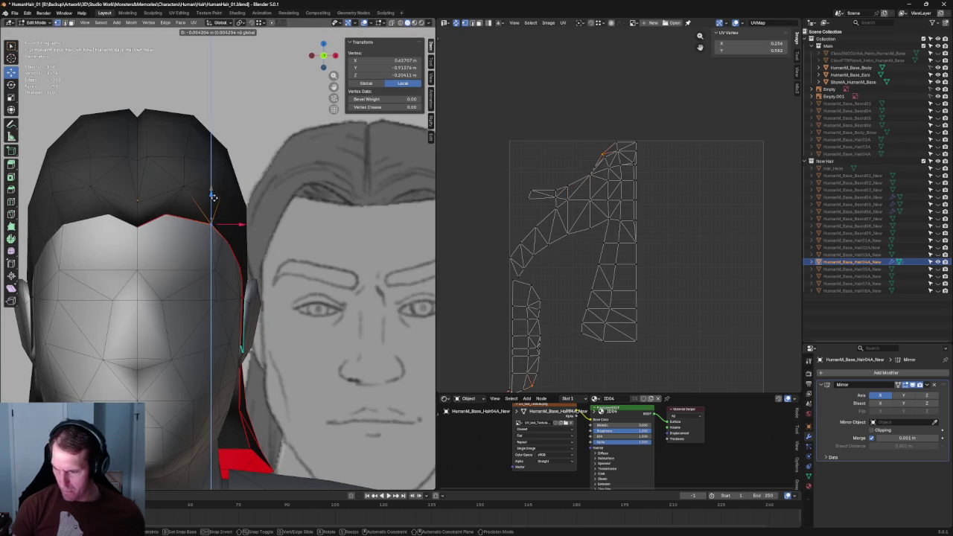
left_click(213, 198)
scroll(211, 219, "down", 1)
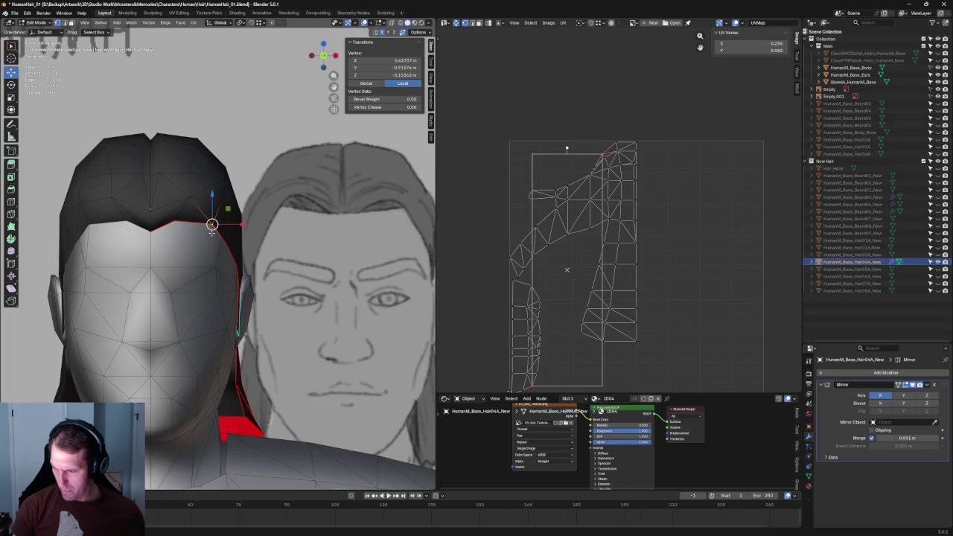
key("g")
key("z")
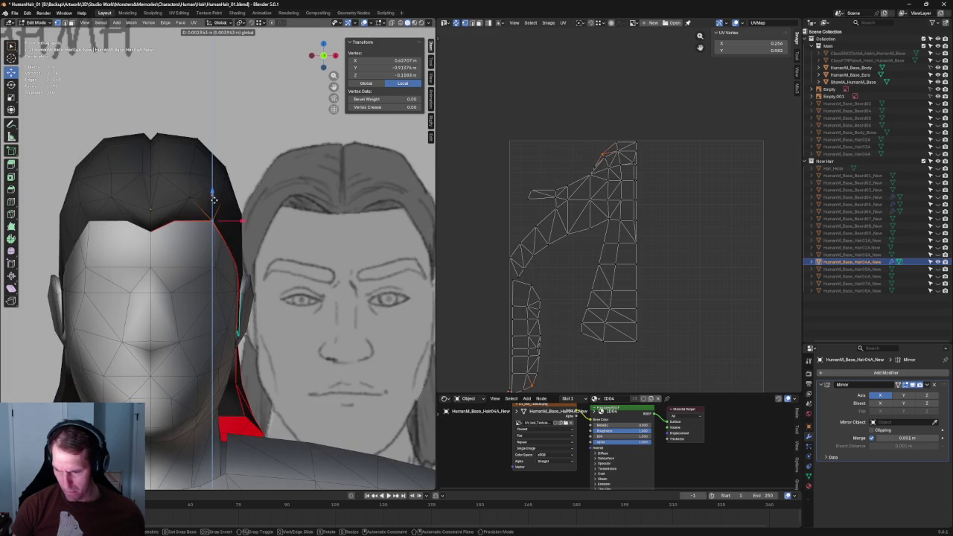
left_click(229, 222)
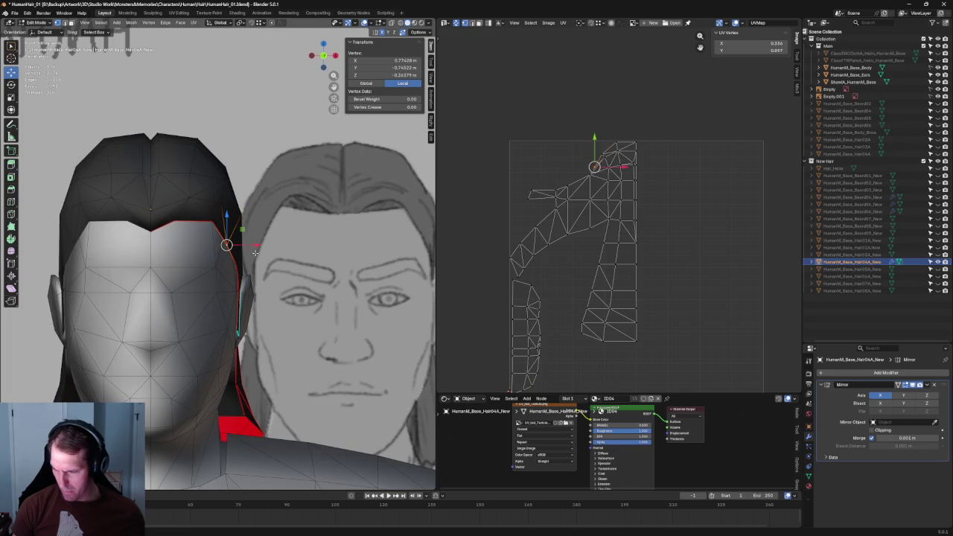
Step: In right side view, refine the vertex in the YZ plane, then along Y and Z
key("KP_3")
scroll(197, 295, "up", 5)
key("g")
key("shift+x")
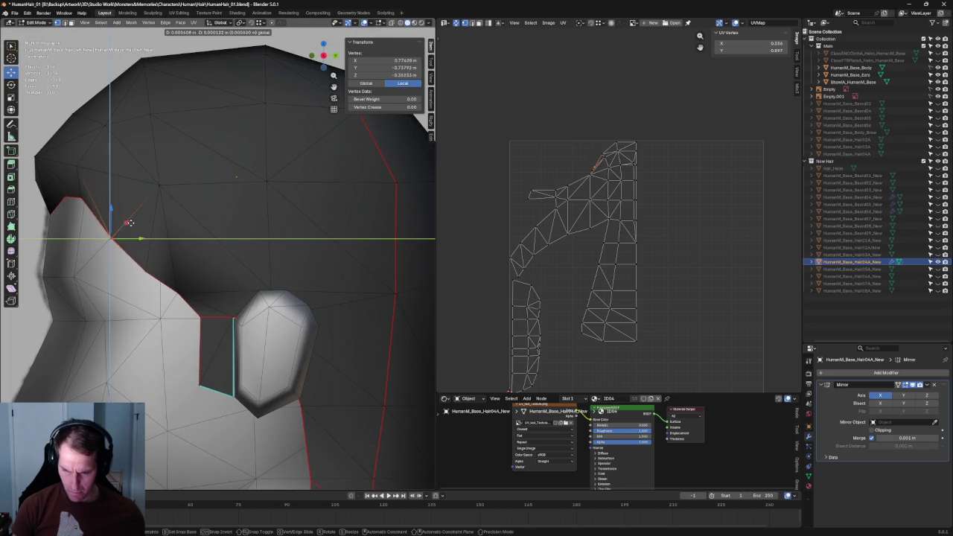
left_click(130, 218)
key("g")
key("y")
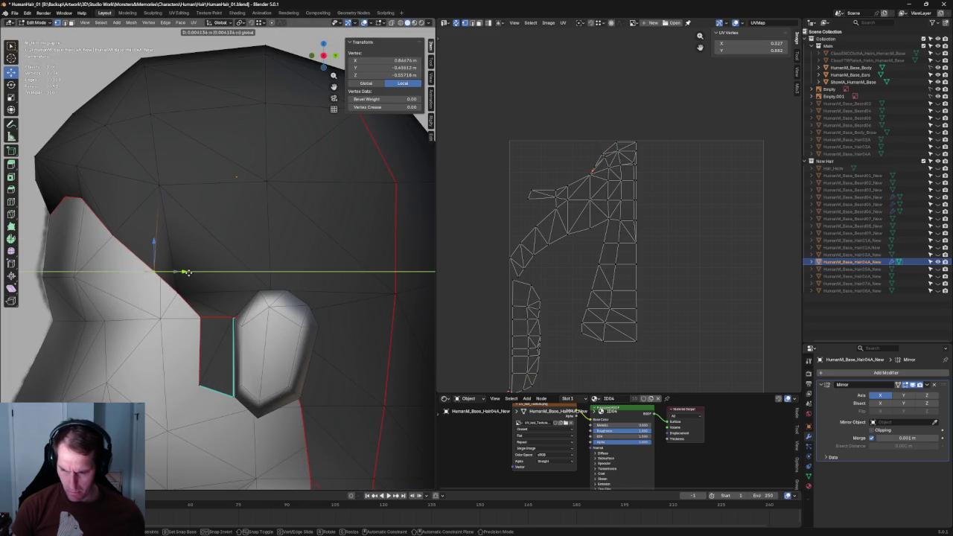
left_click(193, 271)
scroll(190, 283, "down", 5)
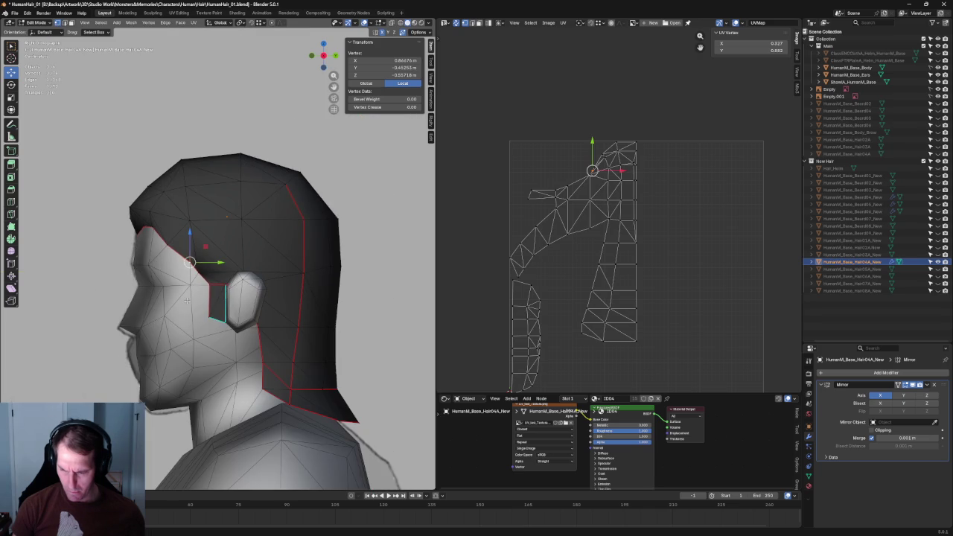
key("g")
key("z")
left_click(191, 242)
scroll(192, 241, "down", 3)
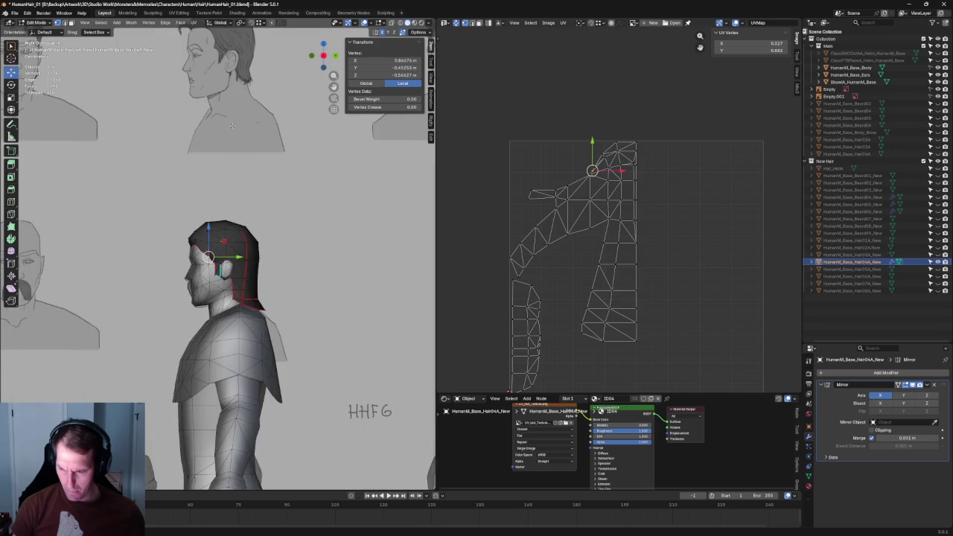
Step: In front orthographic view, move the crown vertex at the top of the hair sideways along X
scroll(191, 241, "down", 3)
middle_click_drag(224, 268, 300, 275)
scroll(277, 136, "up", 3)
scroll(283, 177, "up", 3)
mouse_move(283, 177)
middle_mouse_down()
mouse_move(315, 174)
mouse_move(283, 167)
middle_mouse_up()
left_click(283, 167)
scroll(218, 225, "up", 3)
mouse_move(195, 192)
middle_mouse_down()
mouse_move(166, 204)
mouse_move(224, 223)
mouse_move(223, 235)
mouse_move(199, 245)
middle_mouse_up()
left_click(181, 220)
key("grave")
left_click(213, 213)
key("g")
key("x")
left_click(249, 226)
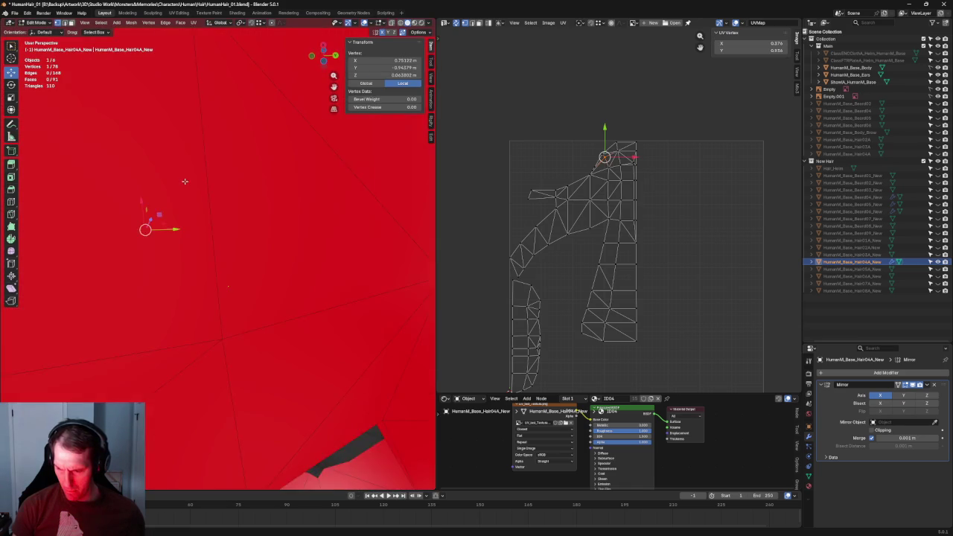
Step: Push the hairline vertex near the ear front-to-back along Y
mouse_move(195, 235)
middle_mouse_down()
mouse_move(205, 261)
mouse_move(170, 294)
middle_mouse_up()
left_click(198, 255, "shift")
key("alt+z")
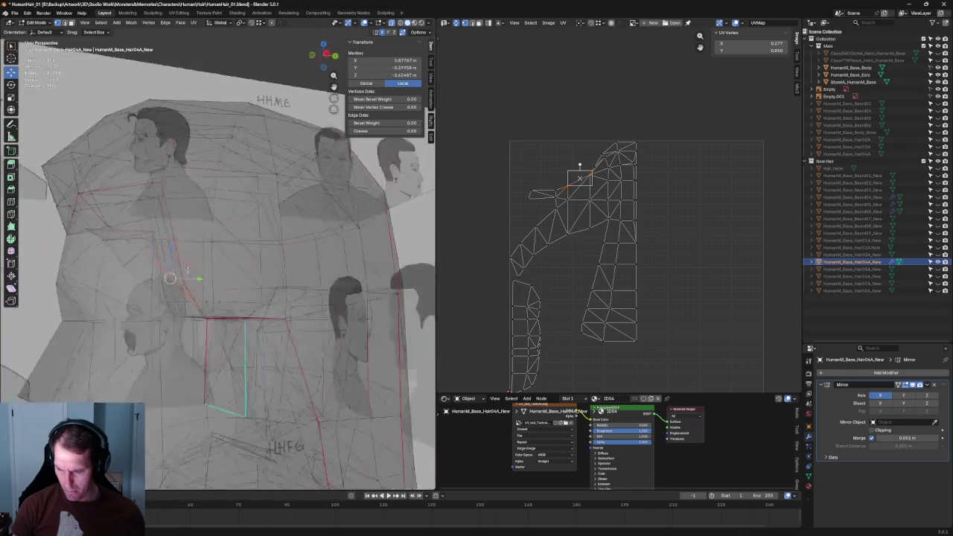
left_click(169, 296)
left_click(165, 289)
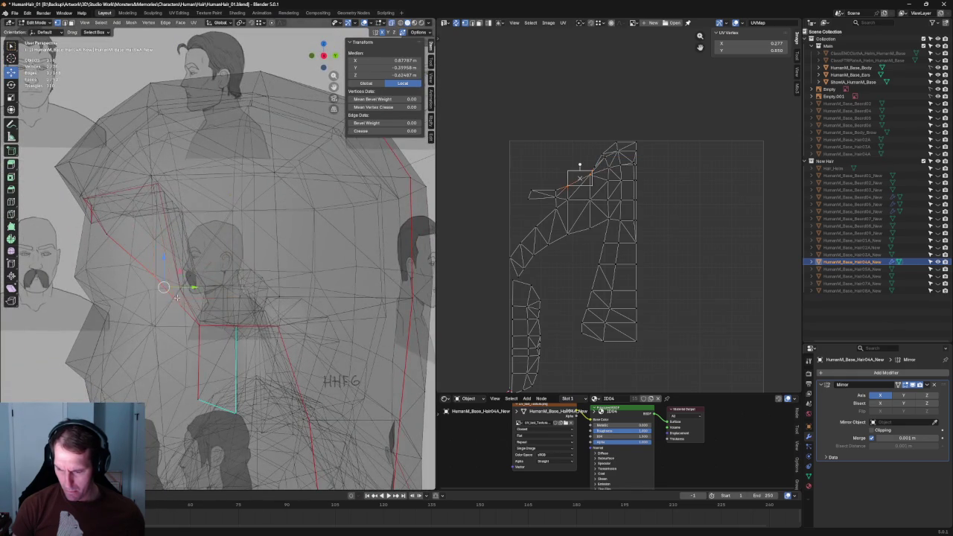
key("alt+z")
middle_click_drag(186, 286, 190, 283)
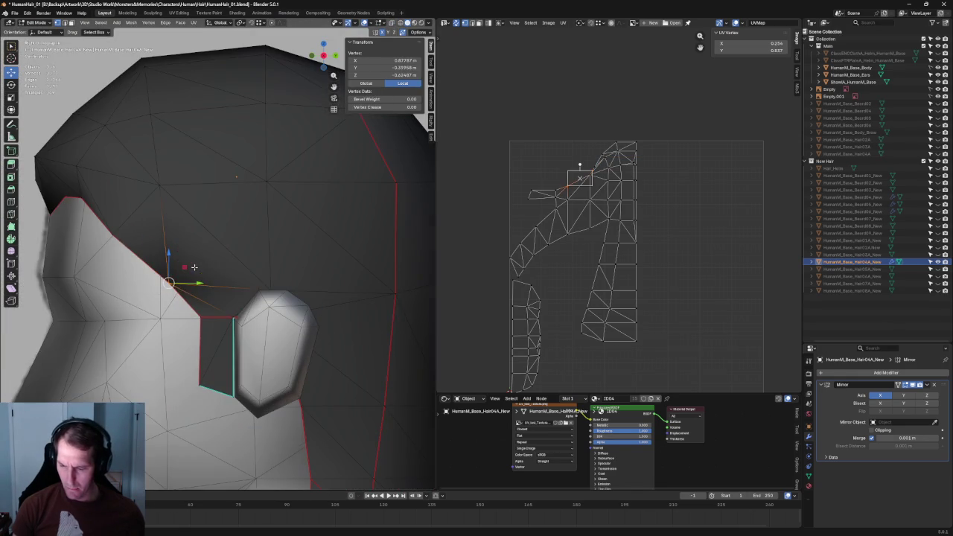
key("g")
key("y")
left_click(183, 280)
Step: Check the ear-area vertices against the reference in see-through view, then clear the selection
scroll(179, 282, "down", 2)
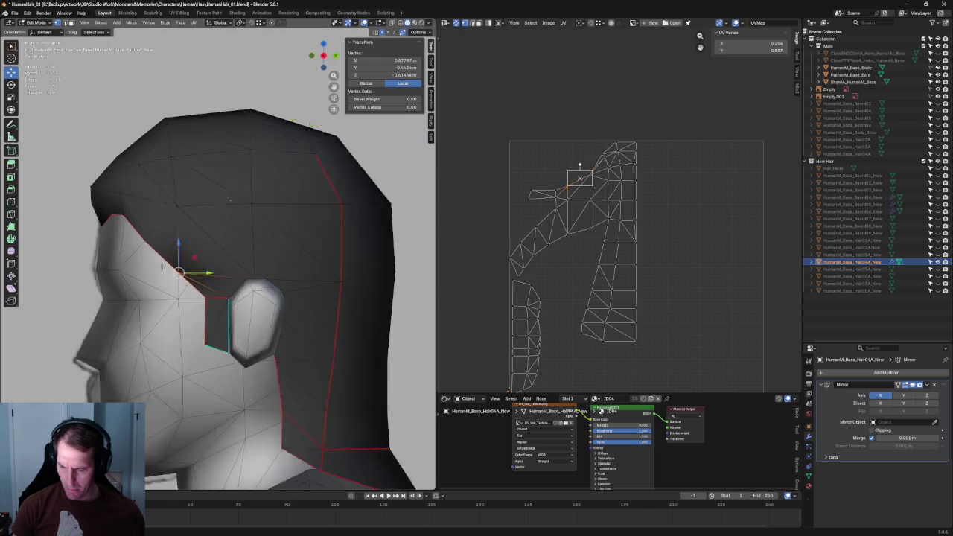
scroll(175, 282, "down", 2)
scroll(170, 283, "down", 2)
scroll(169, 283, "up", 5)
mouse_move(202, 277)
middle_mouse_down()
mouse_move(213, 268)
mouse_move(230, 294)
mouse_move(211, 299)
mouse_move(238, 283)
middle_mouse_up()
key("alt+z")
scroll(239, 283, "down", 3)
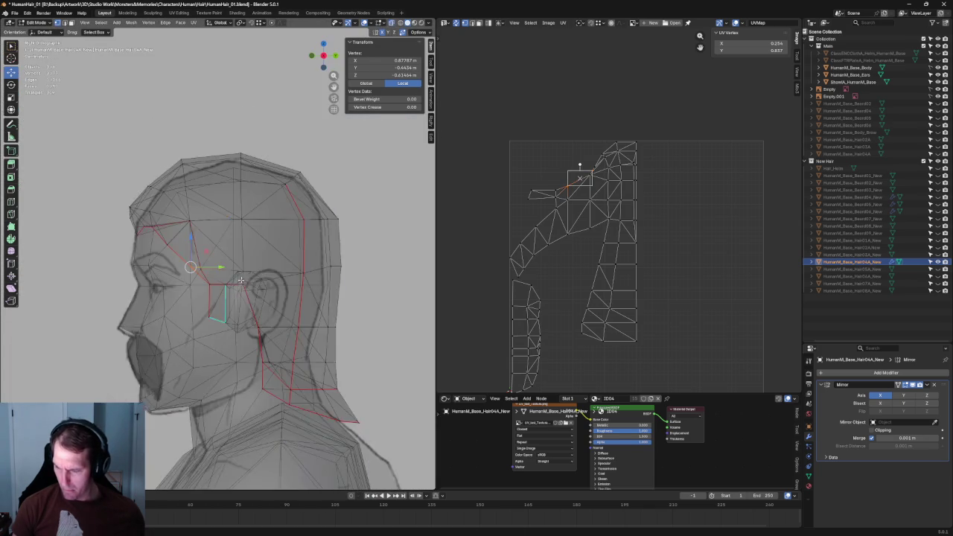
scroll(276, 280, "up", 3)
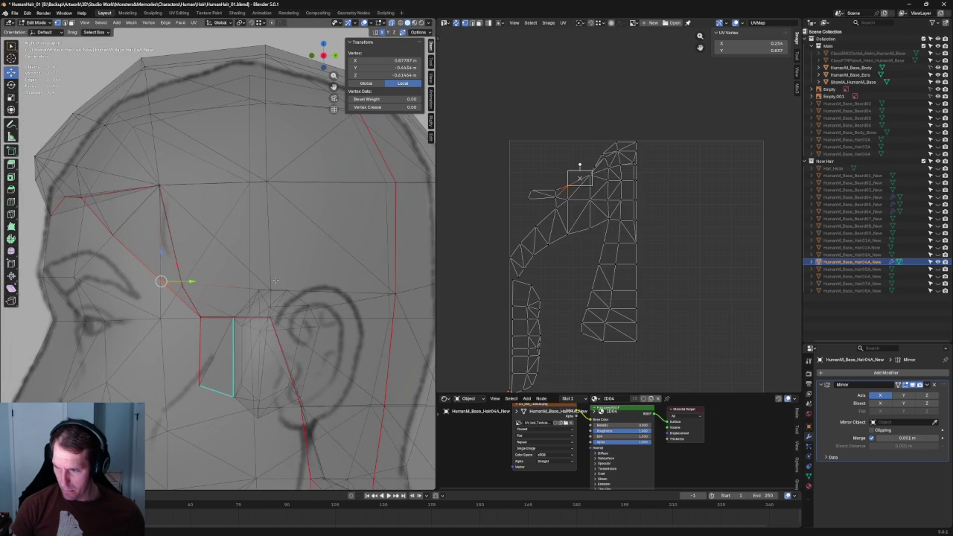
scroll(275, 281, "down", 1)
left_click_drag(275, 335, 276, 335)
key("alt+z")
mouse_move(275, 335)
middle_mouse_down()
mouse_move(234, 254)
mouse_move(235, 297)
mouse_move(253, 290)
mouse_move(233, 252)
mouse_move(233, 190)
middle_mouse_up()
scroll(235, 298, "down", 3)
key("alt+a")
scroll(235, 313, "up", 3)
Step: Slide the hairline vertex above the ear along its edge twice, then shift it front-to-back along Y
left_click(233, 252)
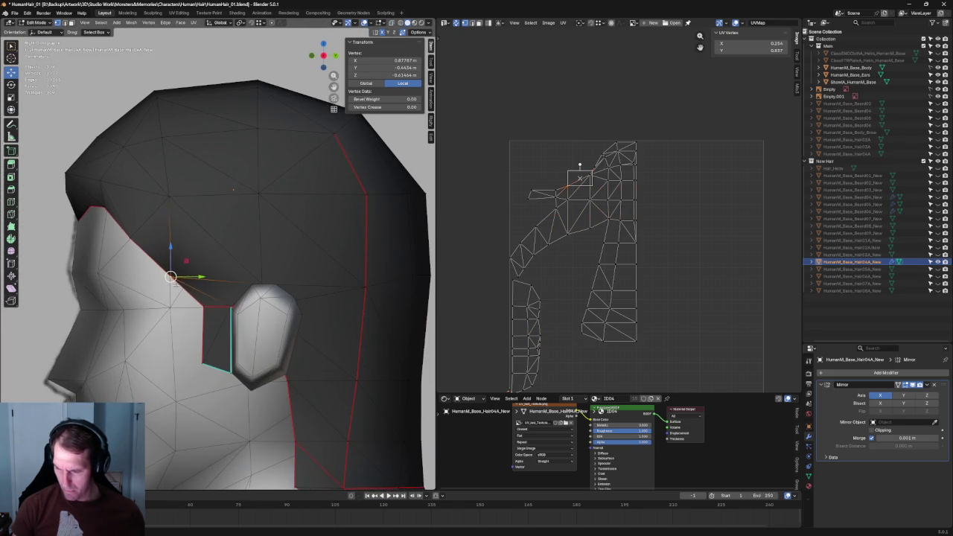
key("g")
key("g")
left_click(134, 229)
key("g")
key("g")
left_click(112, 199)
key("g")
key("y")
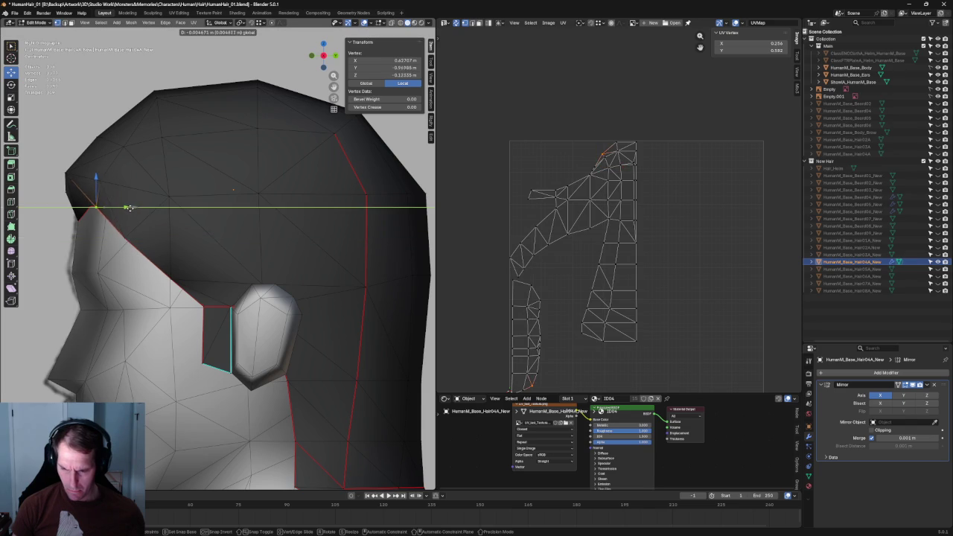
left_click(125, 207)
scroll(148, 223, "down", 4)
mouse_move(164, 230)
middle_mouse_down()
mouse_move(248, 242)
mouse_move(277, 287)
middle_mouse_up()
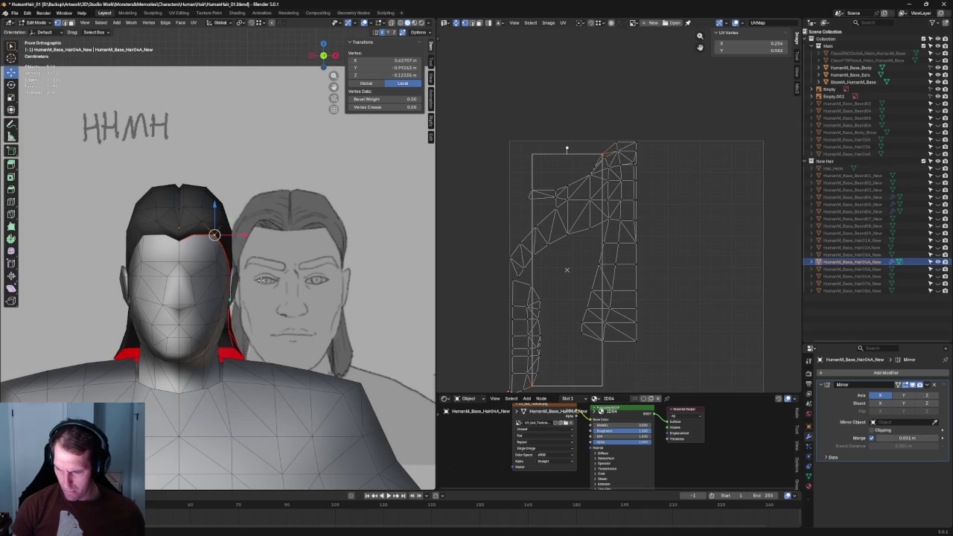
Step: Nudge the crown vertex slightly sideways
scroll(228, 249, "up", 4)
mouse_move(212, 249)
middle_mouse_down()
mouse_move(198, 237)
mouse_move(212, 224)
middle_mouse_up()
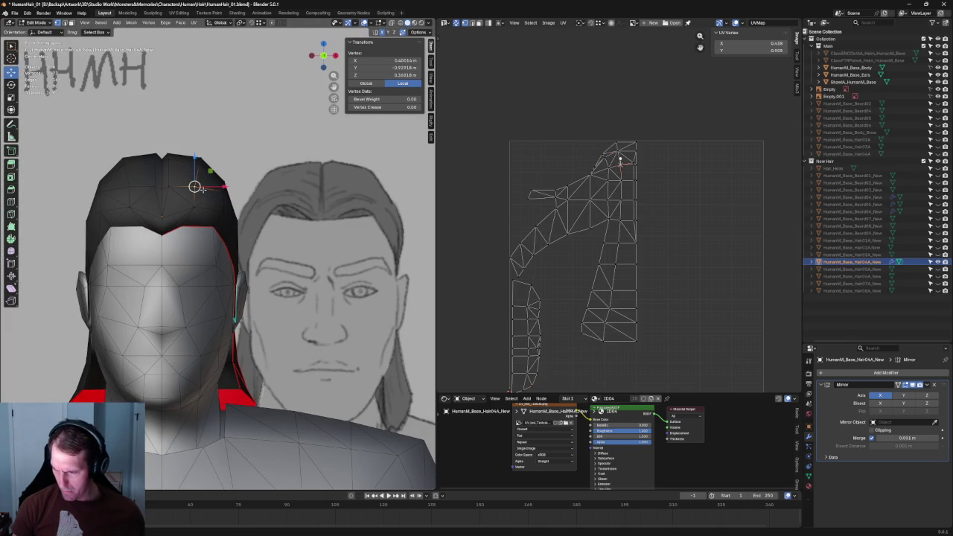
left_click_drag(219, 186, 222, 186)
left_click(222, 186)
key("alt+a")
mouse_move(196, 185)
middle_mouse_down()
mouse_move(199, 286)
mouse_move(196, 276)
middle_mouse_up()
Step: Move a vertex at the front of the hair sideways along X
left_click(196, 276)
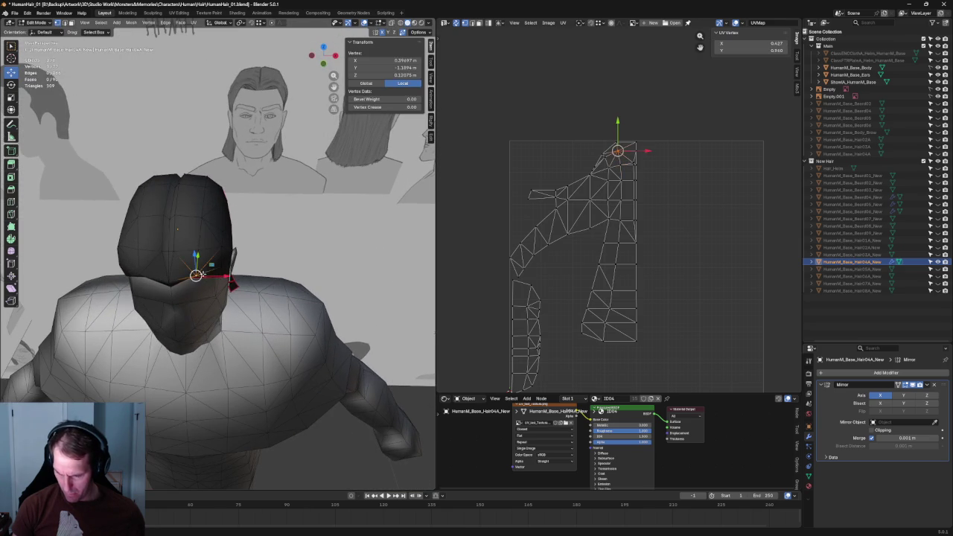
key("g")
key("x")
left_click(229, 276)
Step: In front view, nudge a vertex near the top of the head slightly outward
key("KP_1")
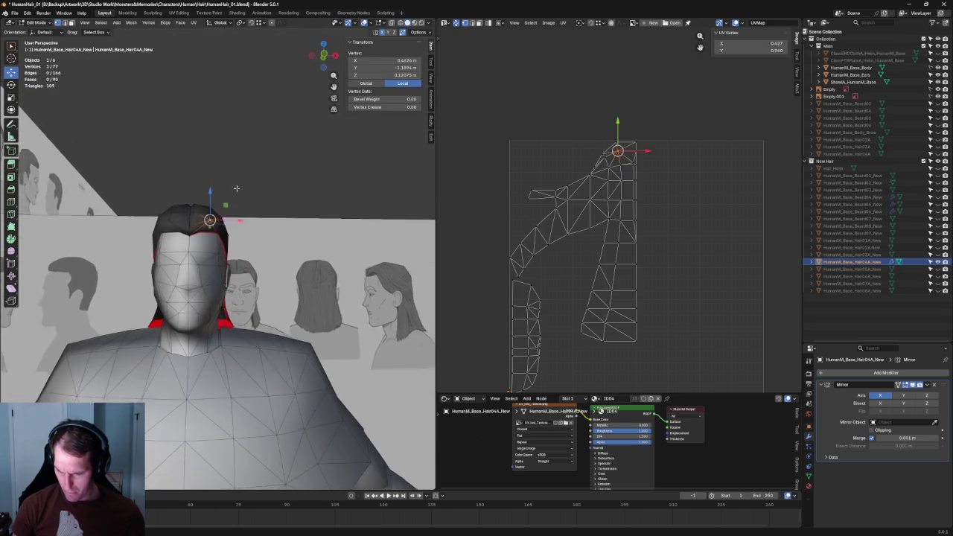
scroll(209, 104, "up", 2)
left_click(211, 212)
left_click_drag(233, 206, 236, 209)
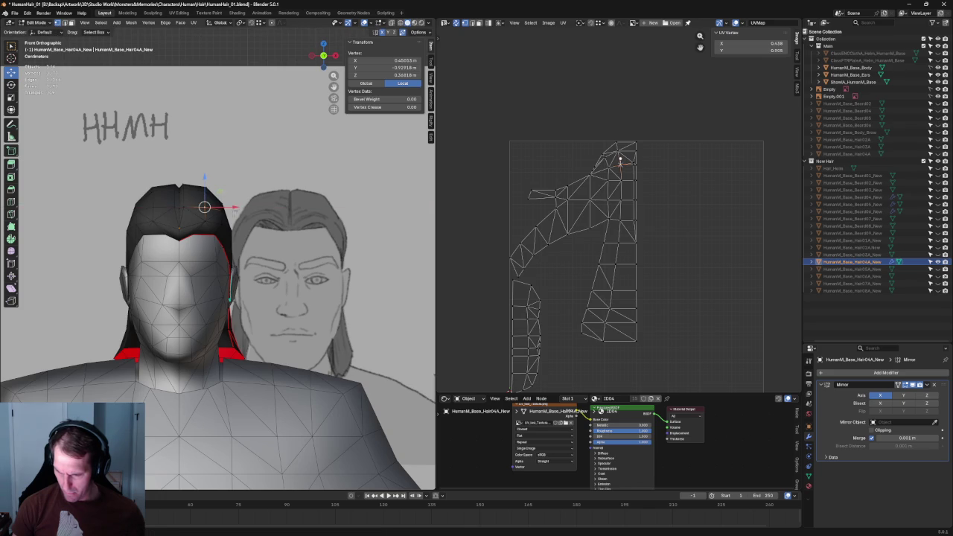
scroll(183, 237, "up", 2)
scroll(183, 237, "down", 1)
scroll(183, 237, "up", 1)
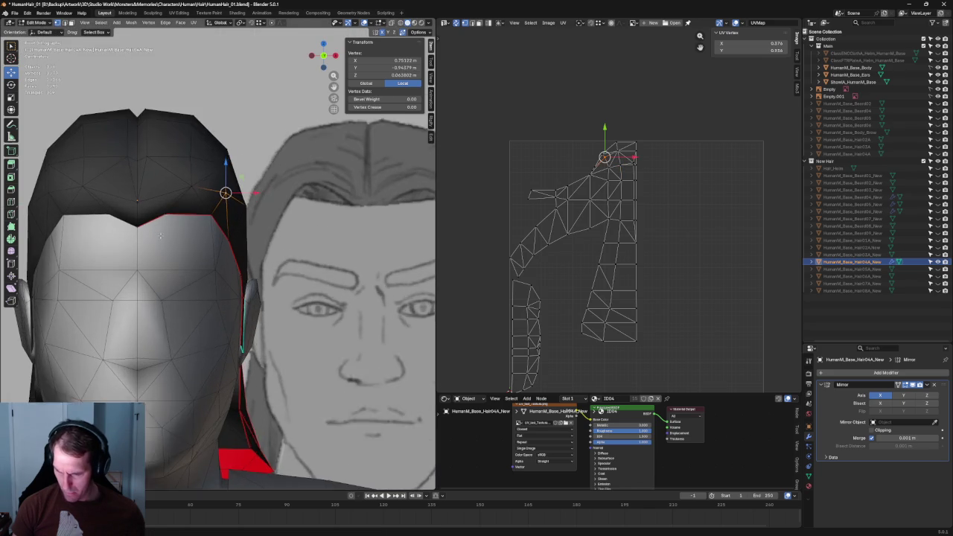
scroll(166, 211, "up", 2)
Step: Shift the temple hairline vertex sideways along X
left_click(191, 175)
key("g")
key("x")
left_click(202, 172)
Step: Shift a higher vertex on the hair side slightly along X, cancelling two further attempts
left_click(202, 138)
key("g")
key("x")
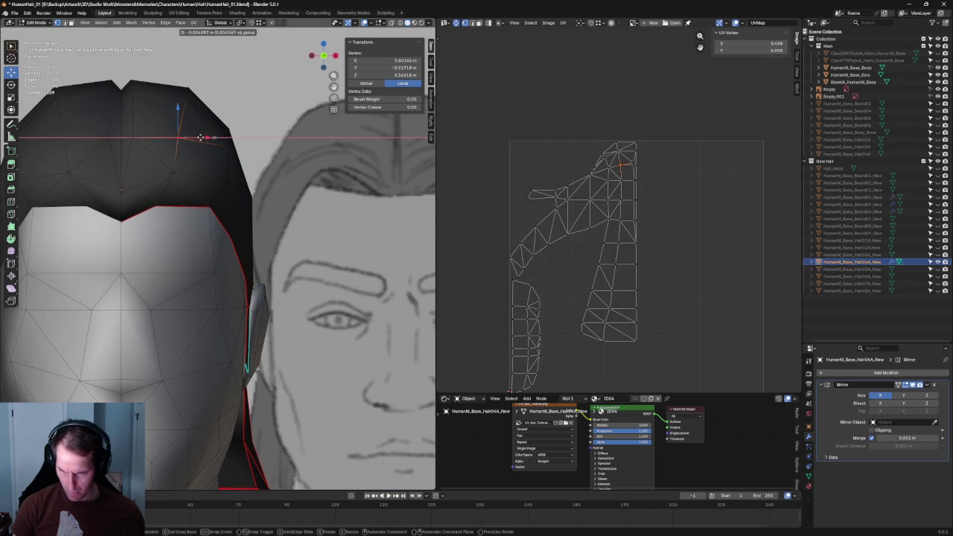
left_click(200, 137)
key("g")
key("x")
key("Escape")
key("g")
key("x")
key("Escape")
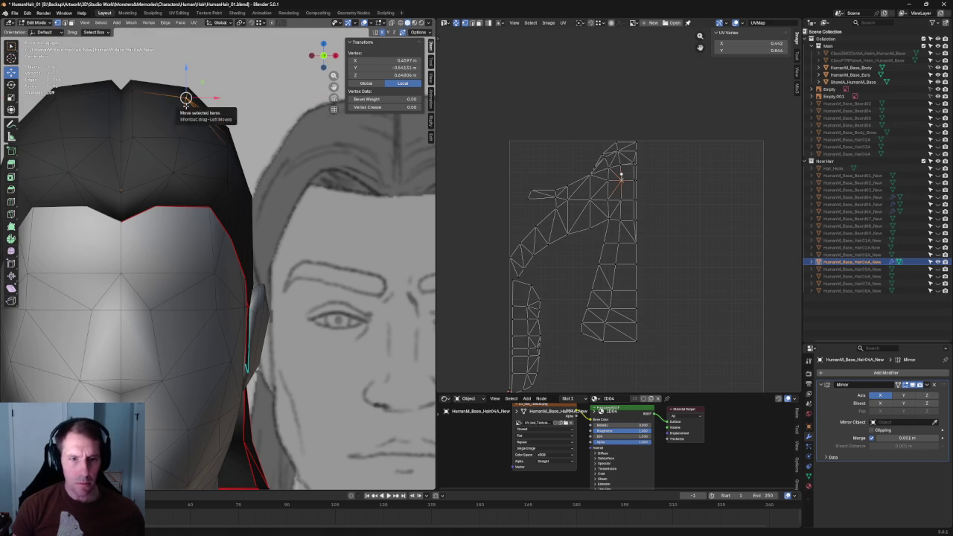
scroll(185, 106, "down", 4)
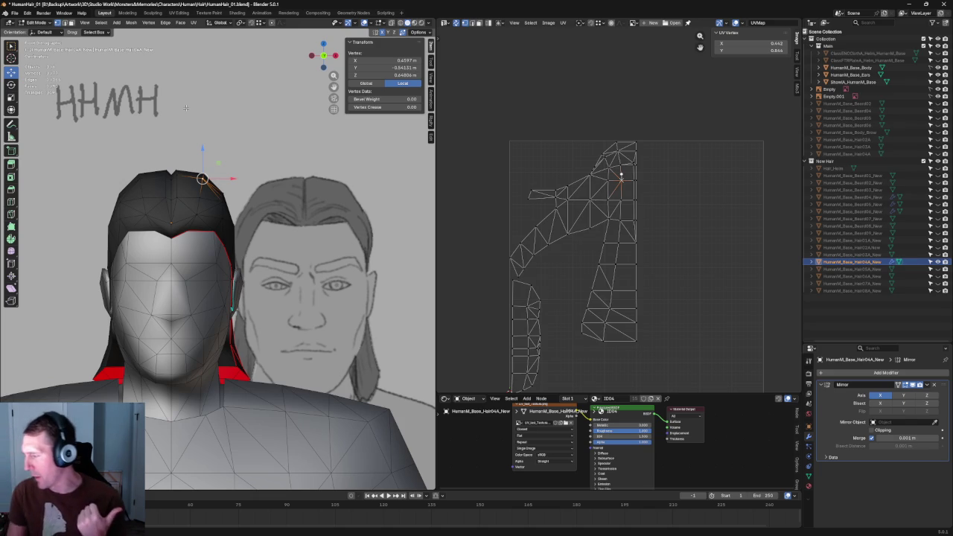
left_click(937, 211)
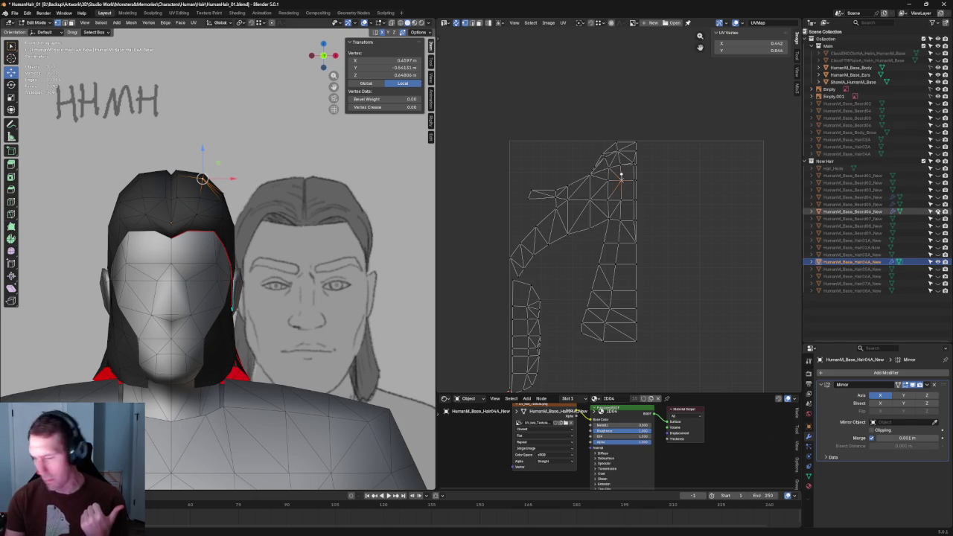
left_click(937, 212)
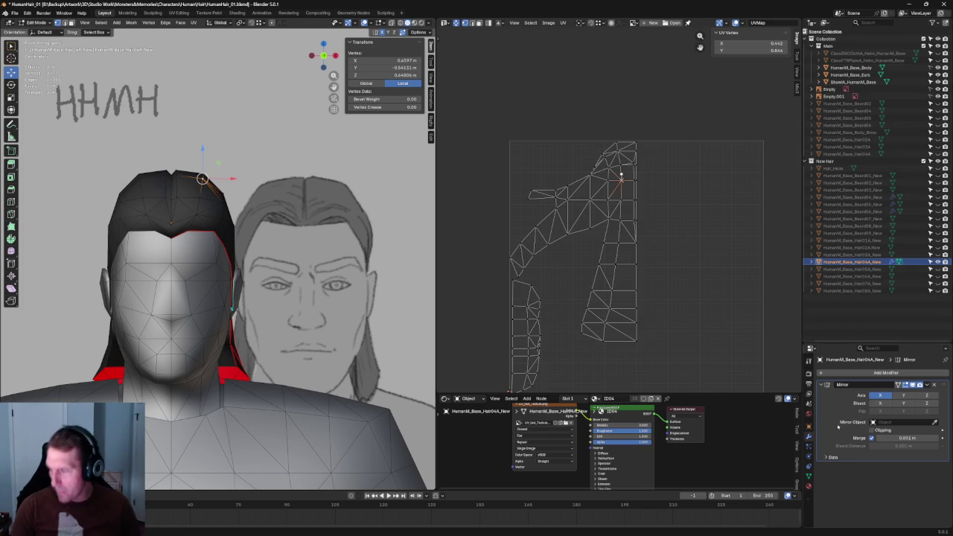
scroll(312, 173, "up", 5)
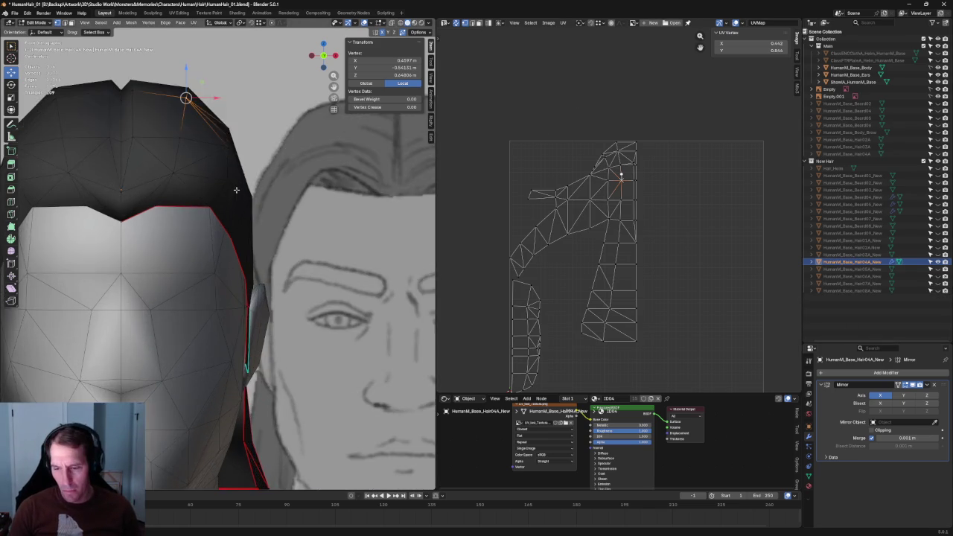
scroll(283, 168, "down", 2)
scroll(261, 162, "down", 1)
scroll(237, 157, "down", 1)
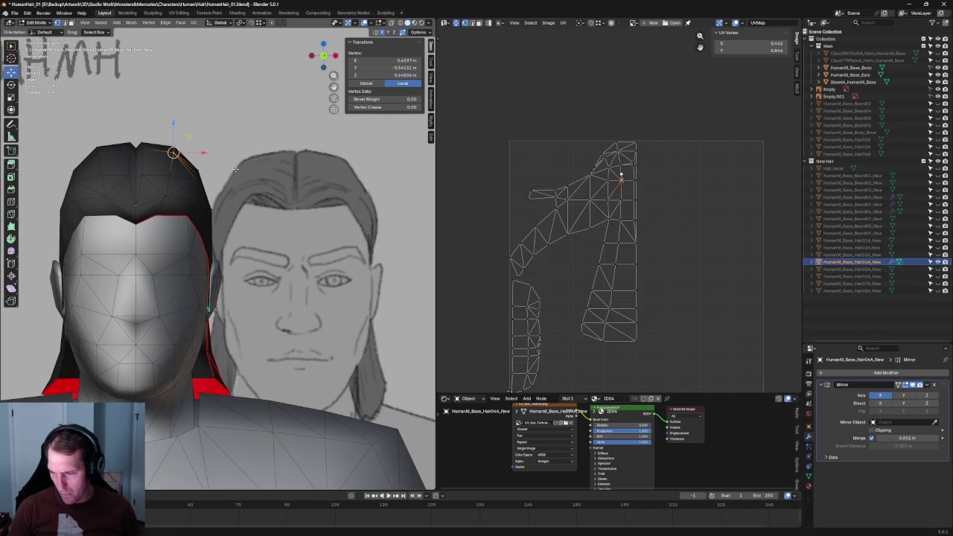
Step: Move the selected hairline vertex vertically along Z
middle_click_drag(204, 192, 186, 138)
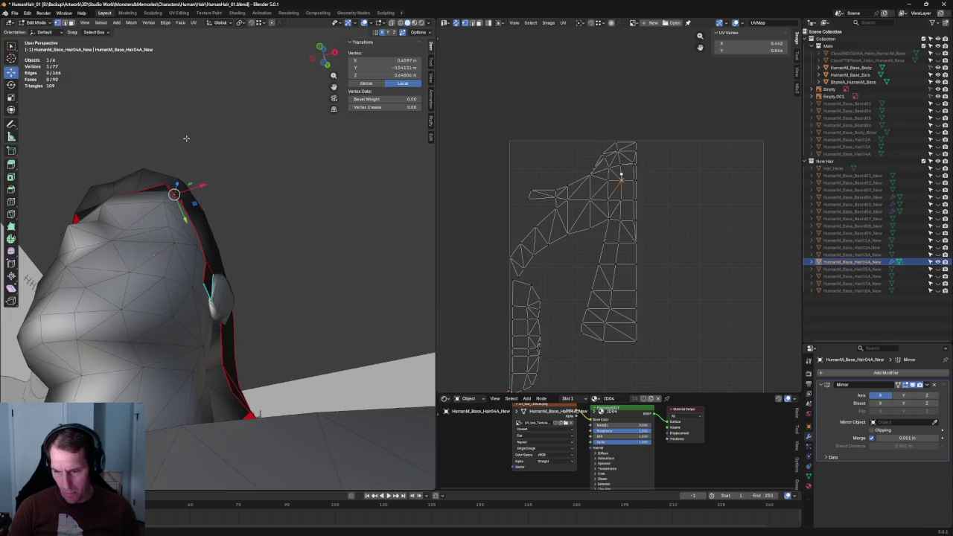
key("g")
key("z")
left_click(142, 208)
key("alt+a")
Step: In front view, select two hair vertices and shift the forehead hairline edge vertically
mouse_move(213, 132)
middle_mouse_down()
mouse_move(265, 149)
mouse_move(224, 179)
mouse_move(204, 176)
mouse_move(228, 161)
mouse_move(216, 136)
mouse_move(268, 194)
mouse_move(278, 211)
mouse_move(266, 219)
mouse_move(323, 206)
mouse_move(254, 247)
mouse_move(213, 255)
mouse_move(201, 245)
mouse_move(245, 216)
mouse_move(256, 236)
mouse_move(322, 222)
mouse_move(163, 201)
middle_mouse_up()
key("KP_1")
scroll(231, 157, "down", 3)
scroll(278, 212, "up", 4)
left_click(224, 253)
left_click(322, 222, "shift")
scroll(163, 201, "up", 4)
key("alt+z")
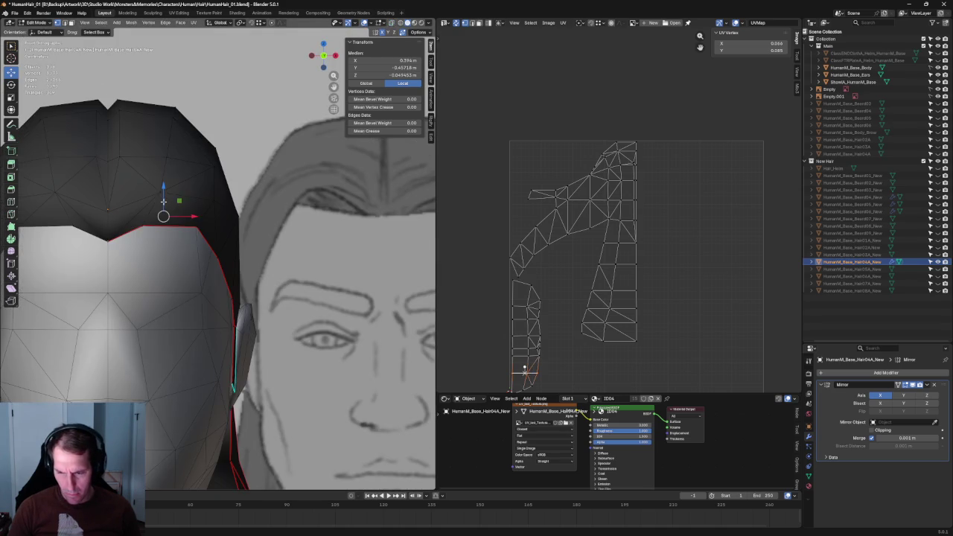
left_click_drag(163, 201, 163, 205)
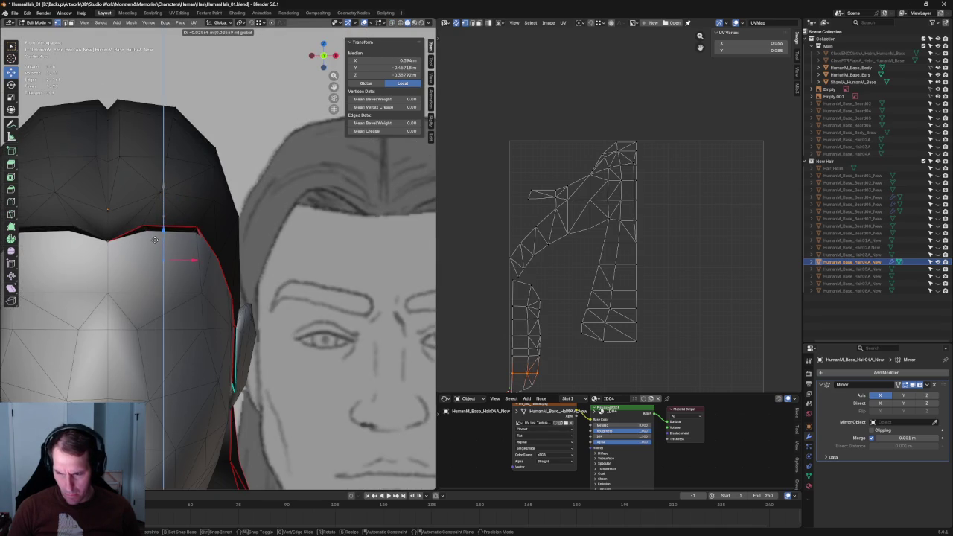
left_click_drag(154, 241, 162, 258)
scroll(161, 257, "down", 5)
Step: Move the selected hair vertices front-to-back along Y
mouse_move(161, 258)
middle_mouse_down()
mouse_move(209, 149)
mouse_move(209, 163)
mouse_move(247, 185)
mouse_move(233, 239)
mouse_move(214, 224)
mouse_move(204, 234)
mouse_move(352, 229)
mouse_move(200, 243)
middle_mouse_up()
scroll(233, 238, "up", 2)
key("g")
key("y")
left_click(224, 240)
scroll(223, 240, "down", 3)
key("alt+a")
Step: Slide the top forehead-corner vertex along the hair outline
left_click(213, 225)
key("g")
key("g")
left_click(224, 232)
key("alt+a")
middle_click_drag(270, 237, 246, 215)
scroll(244, 201, "up", 3)
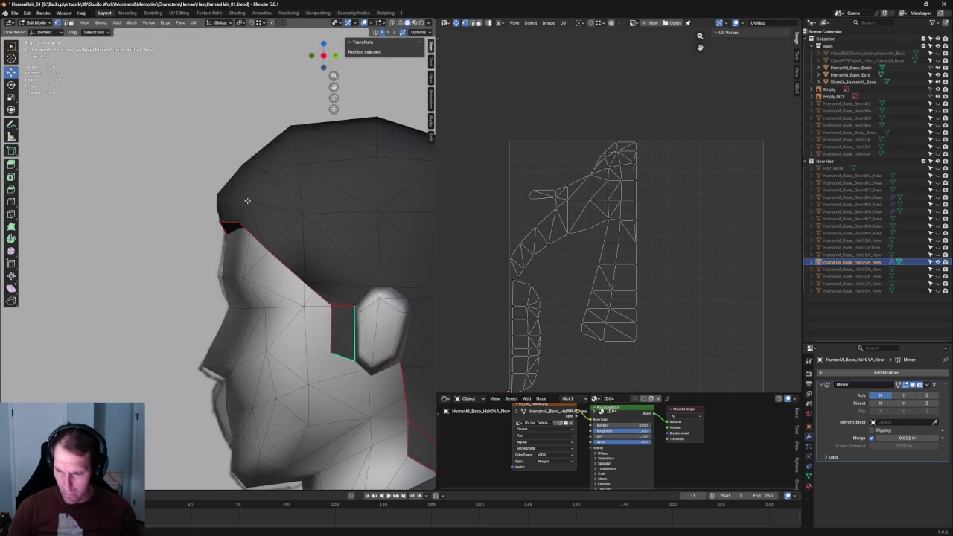
Step: Slide the front hairline corner vertex along Y, front-to-back
key("alt+z")
left_click_drag(230, 145, 269, 176)
key("alt+z")
key("g")
key("y")
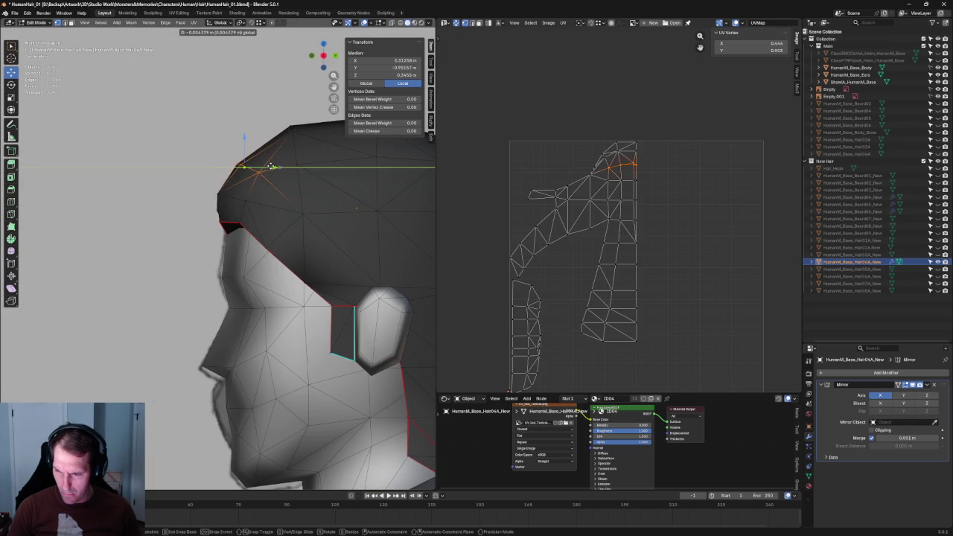
left_click(270, 165)
Step: With X-ray on, select a single hair vertex and move it along Y
key("alt+z")
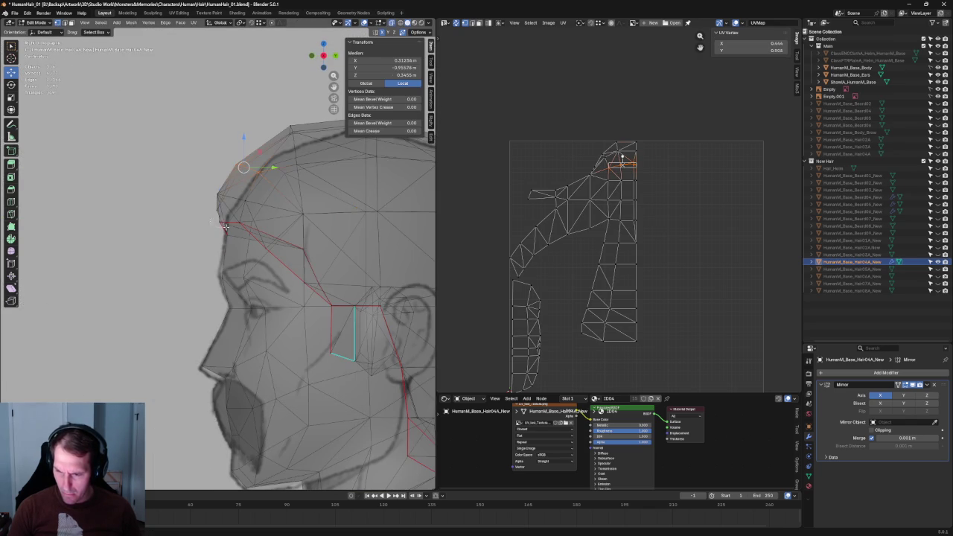
left_click(224, 227)
key("g")
key("y")
left_click(224, 227)
key("alt+z")
Step: Box-select several front hairline vertices and shift them front-to-back along Y
scroll(224, 231, "down", 3)
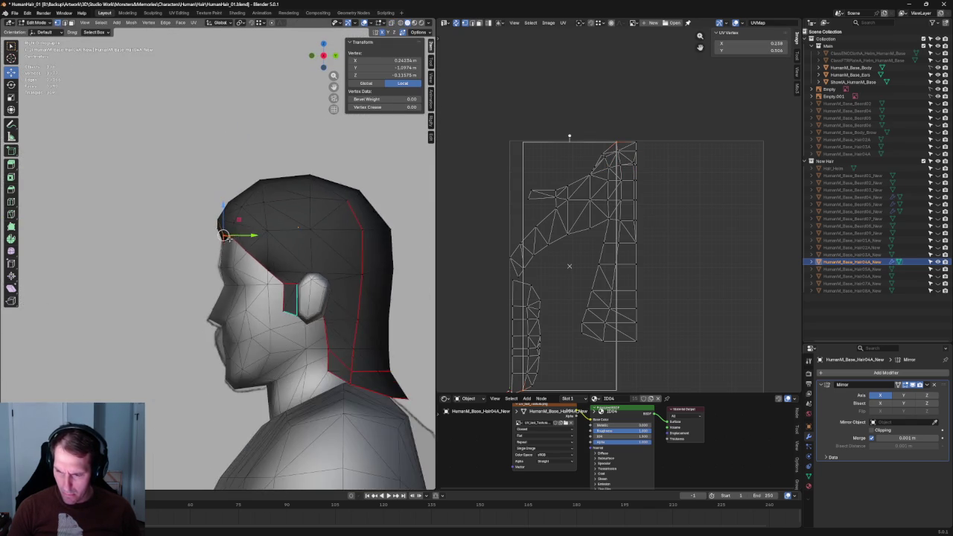
scroll(224, 237, "down", 5)
scroll(219, 223, "up", 1)
scroll(216, 212, "up", 5)
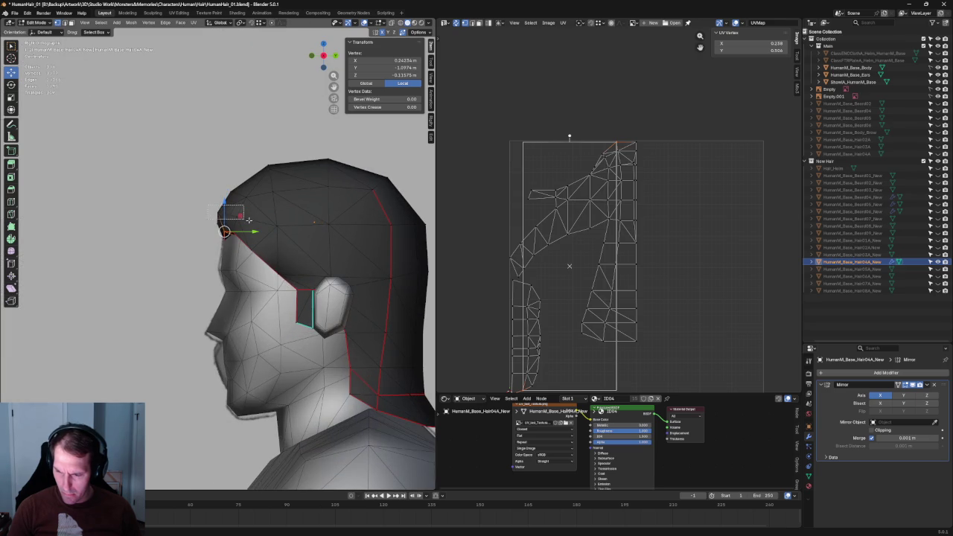
left_click_drag(207, 205, 249, 220)
key("g")
key("y")
left_click(211, 223)
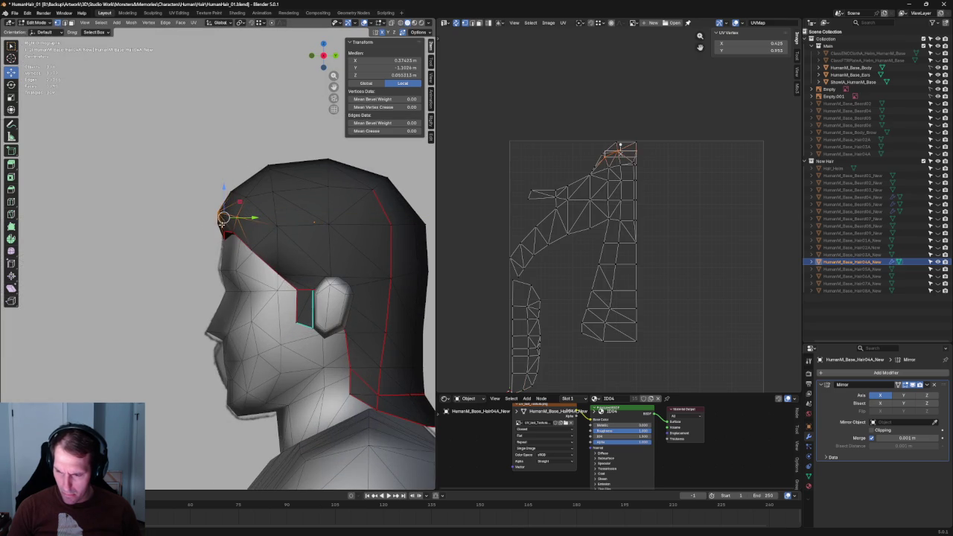
key("g")
key("y")
left_click(252, 219)
key("alt+a")
Step: Select the vertices on top of the head and move them along Y
scroll(247, 225, "down", 2)
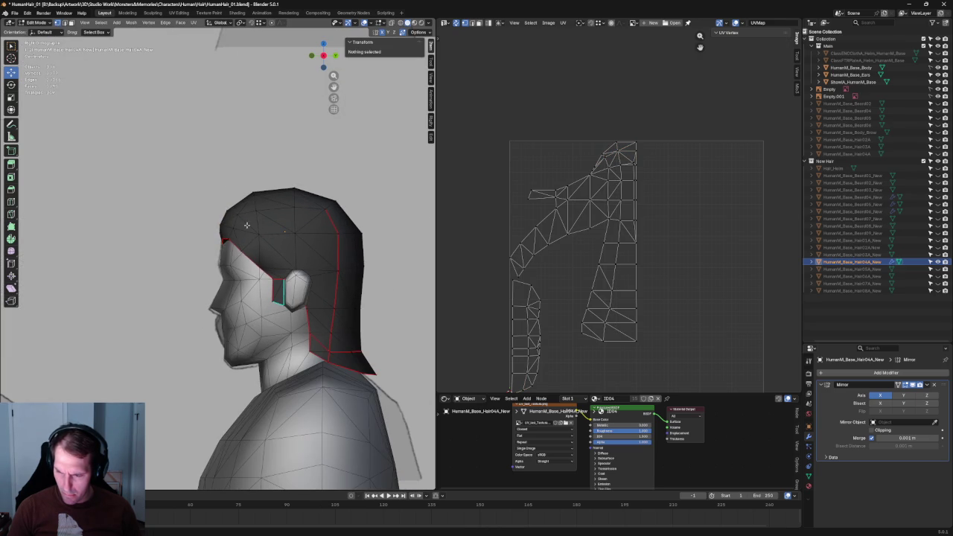
left_click(242, 215)
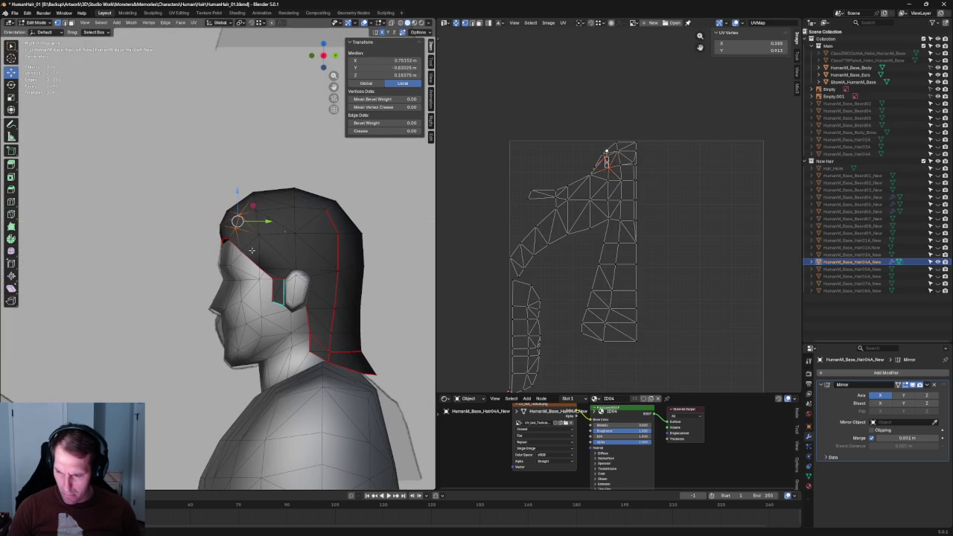
left_click(257, 231)
key("alt+z")
left_click(272, 200)
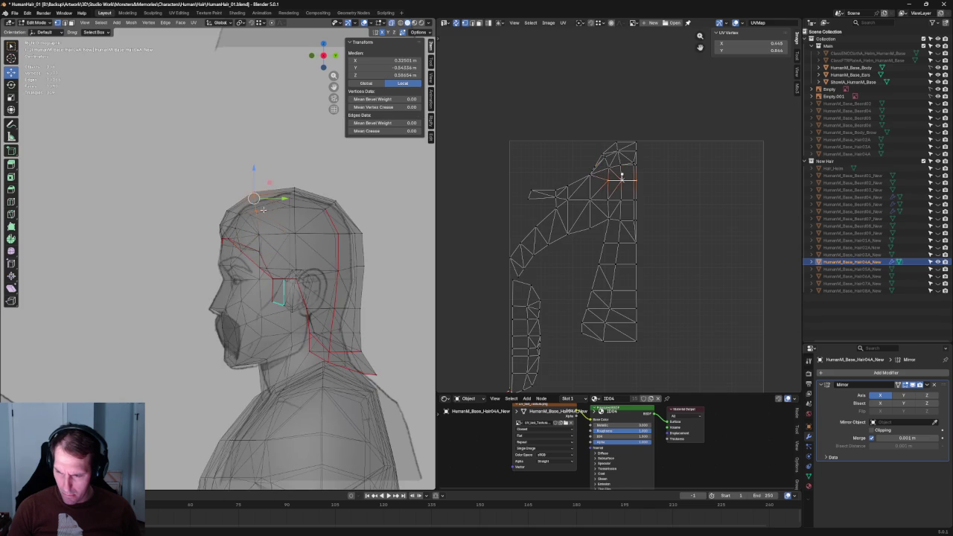
key("alt+z")
key("g")
key("y")
left_click(280, 200)
key("alt+a")
scroll(280, 209, "down", 3)
scroll(281, 216, "up", 2)
mouse_move(281, 223)
middle_mouse_down()
mouse_move(284, 236)
mouse_move(210, 201)
mouse_move(232, 181)
middle_mouse_up()
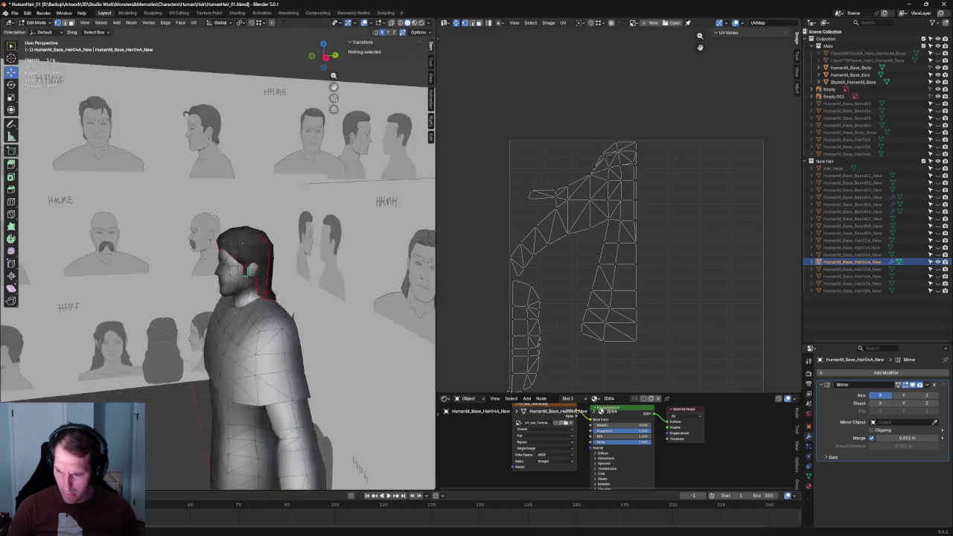
Step: From a front three-quarter view, nudge a hair vertex near the forehead and inspect the hairline
mouse_move(233, 181)
middle_mouse_down()
mouse_move(236, 268)
mouse_move(286, 226)
mouse_move(250, 225)
middle_mouse_up()
scroll(236, 268, "up", 3)
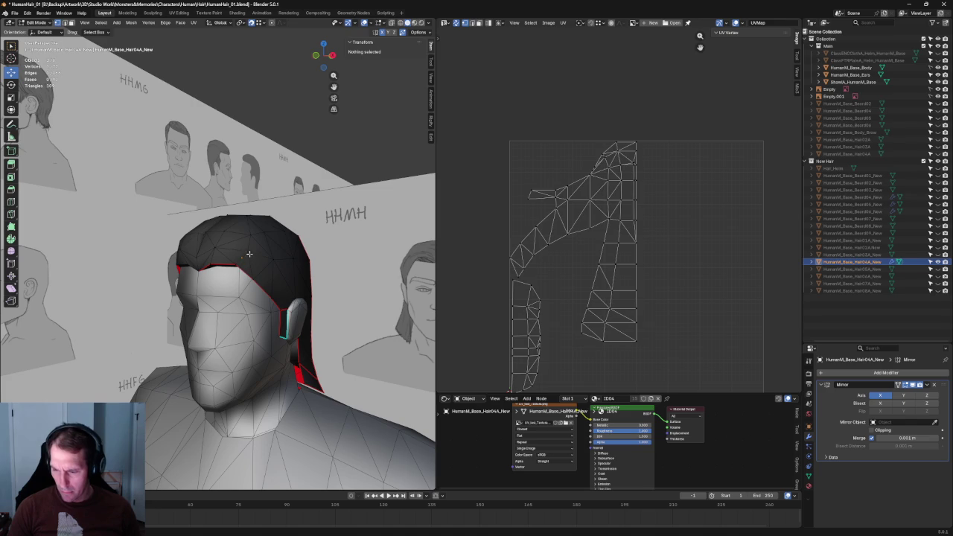
left_click_drag(250, 254, 243, 255)
mouse_move(245, 253)
middle_mouse_down()
mouse_move(210, 252)
mouse_move(202, 264)
middle_mouse_up()
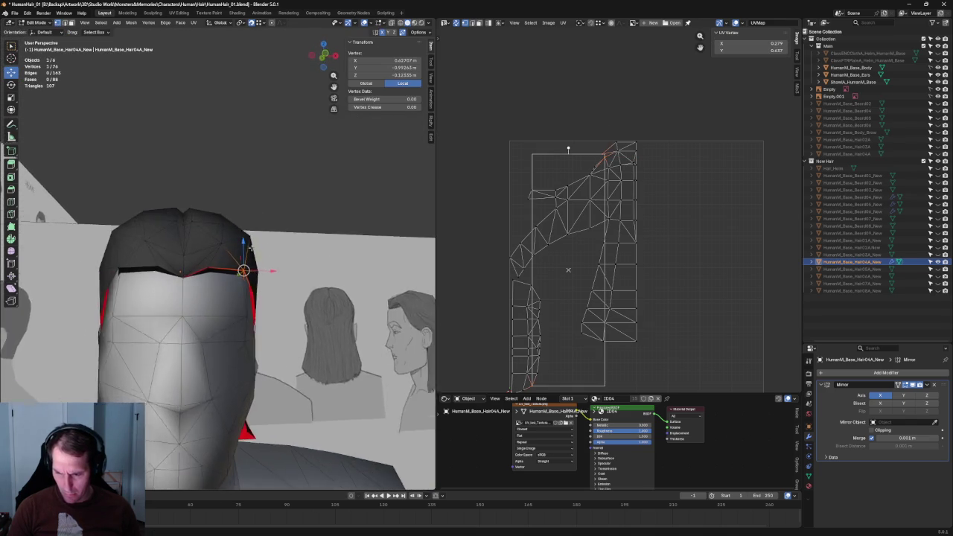
left_click(203, 259, "shift")
mouse_move(203, 259)
middle_mouse_down()
mouse_move(198, 225)
mouse_move(217, 296)
mouse_move(193, 302)
middle_mouse_up()
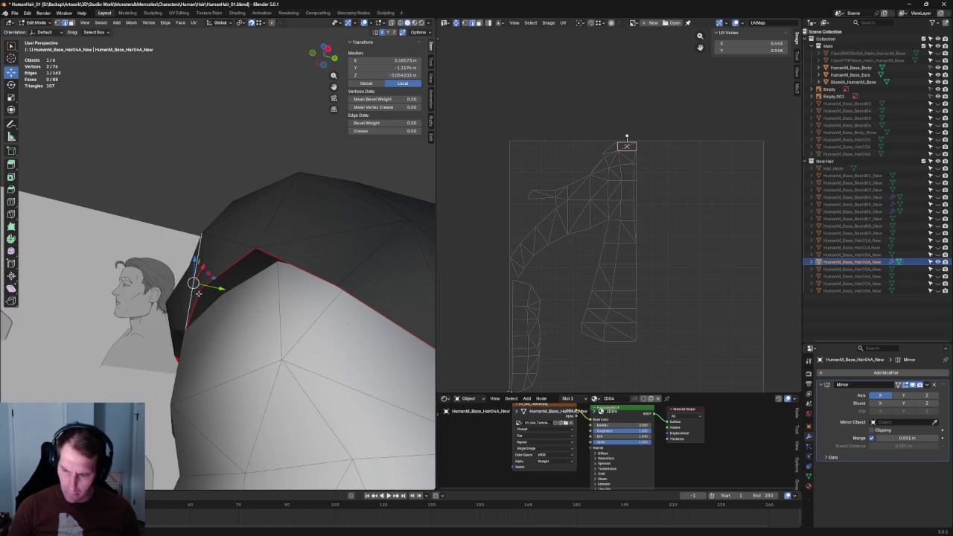
key("alt+a")
Step: Select one hairline vertex and move it along Y, checking with X-ray
left_click(201, 288)
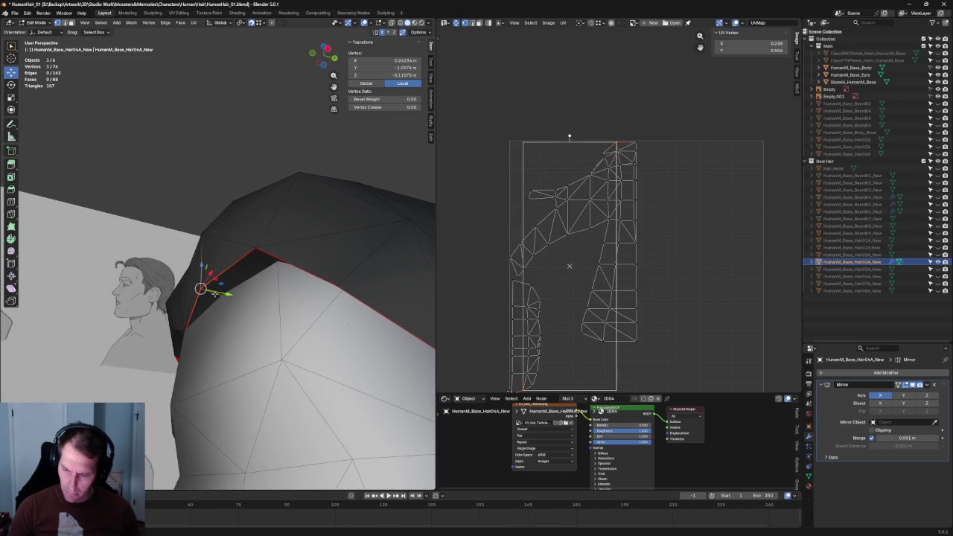
key("alt+z")
key("alt+z")
key("g")
key("y")
left_click(227, 293)
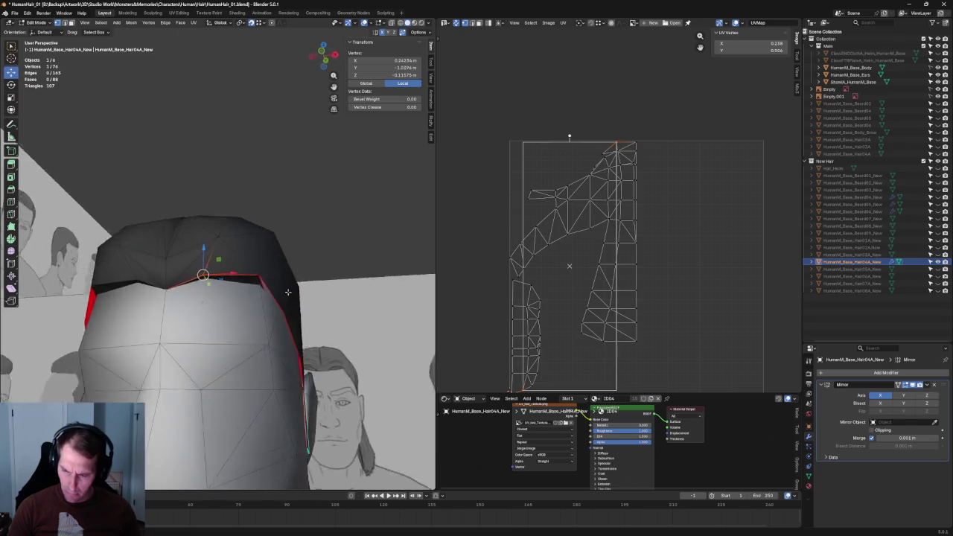
mouse_move(226, 292)
middle_mouse_down()
mouse_move(568, 136)
mouse_move(229, 258)
middle_mouse_up()
key("g")
key("y")
left_click(229, 258)
Step: Refine that hairline vertex's depth with repeated Y moves, pulling it back toward the head
key("alt+z")
key("g")
left_click(242, 254)
key("alt+z")
key("g")
key("y")
left_click(252, 260)
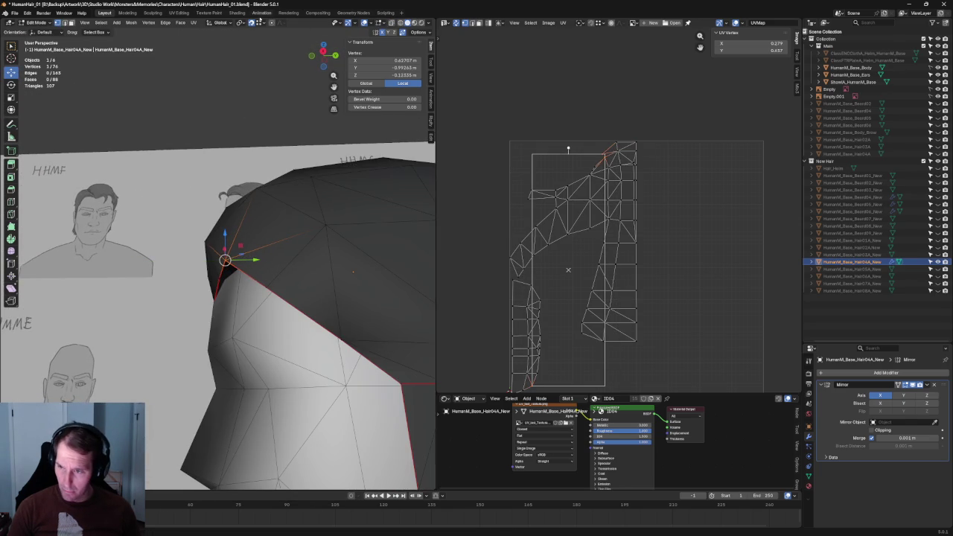
key("g")
key("y")
left_click(245, 262)
Step: Clear the selection and orbit around the character to a side-on view of the head
middle_click_drag(244, 263, 287, 263)
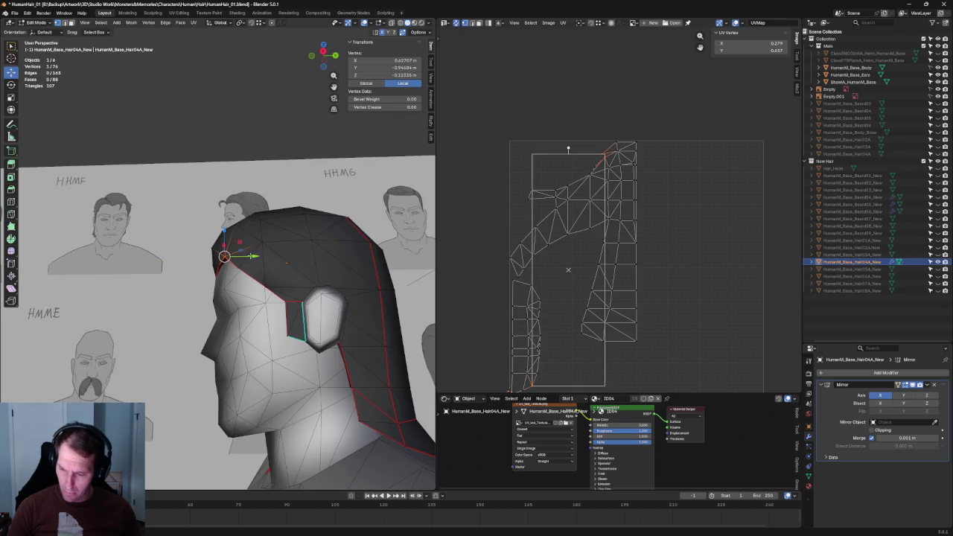
mouse_move(219, 126)
middle_mouse_down()
mouse_move(234, 153)
mouse_move(271, 144)
middle_mouse_up()
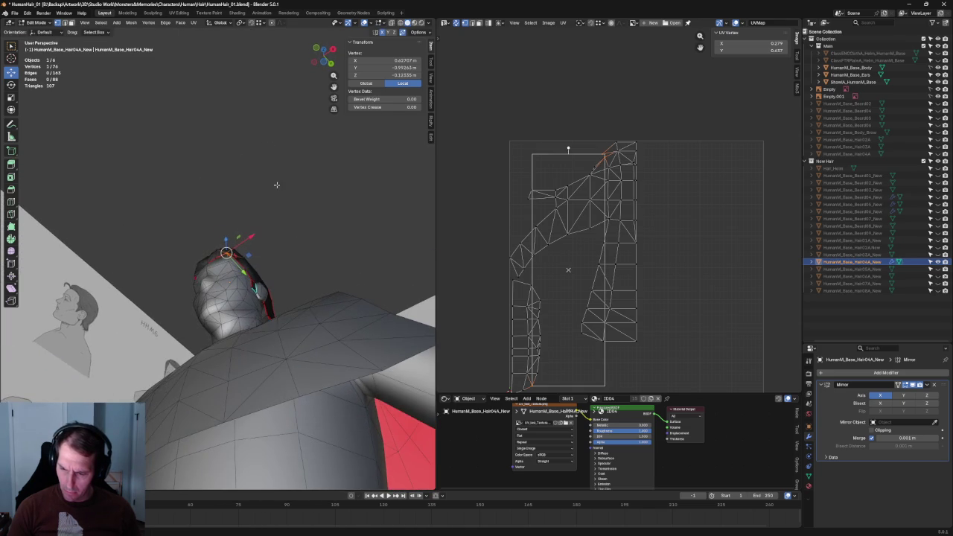
left_click(244, 198)
middle_click_drag(244, 198, 329, 258)
scroll(329, 257, "up", 5)
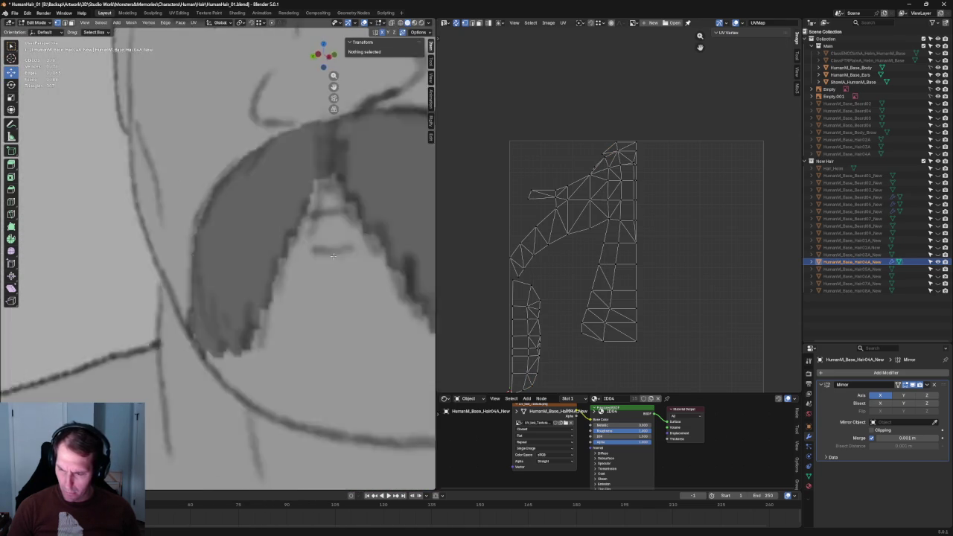
scroll(329, 258, "up", 3)
scroll(329, 258, "down", 8)
middle_click_drag(292, 245, 295, 231)
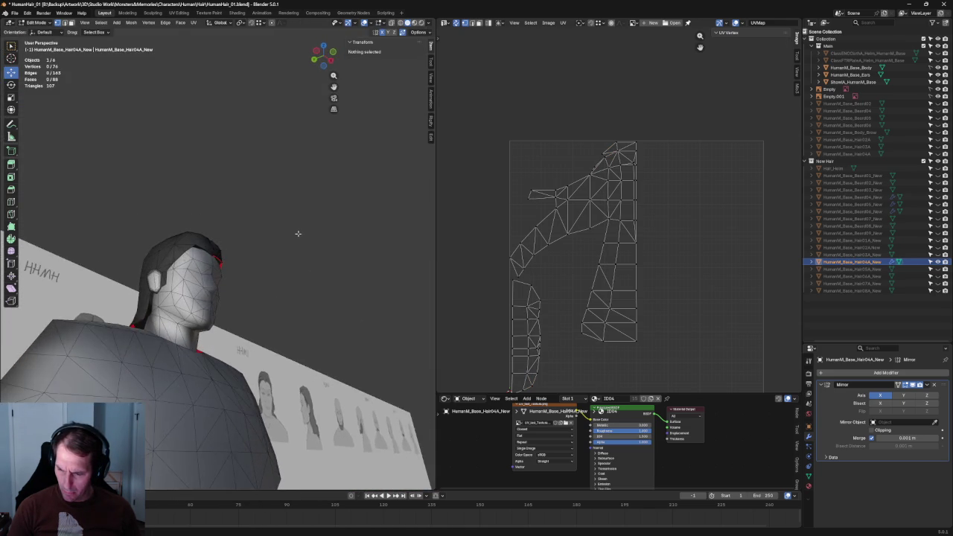
scroll(222, 283, "up", 5)
Step: Tuck the vertex at the hair's front edge closer to the head along Y
left_click_drag(222, 288, 224, 284)
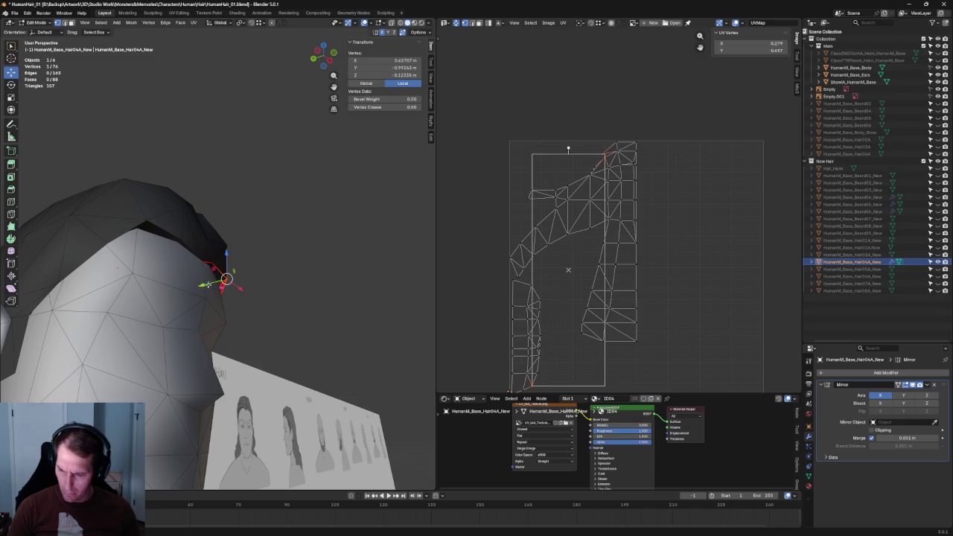
key("alt+z")
key("alt+z")
key("g")
key("y")
left_click(206, 283)
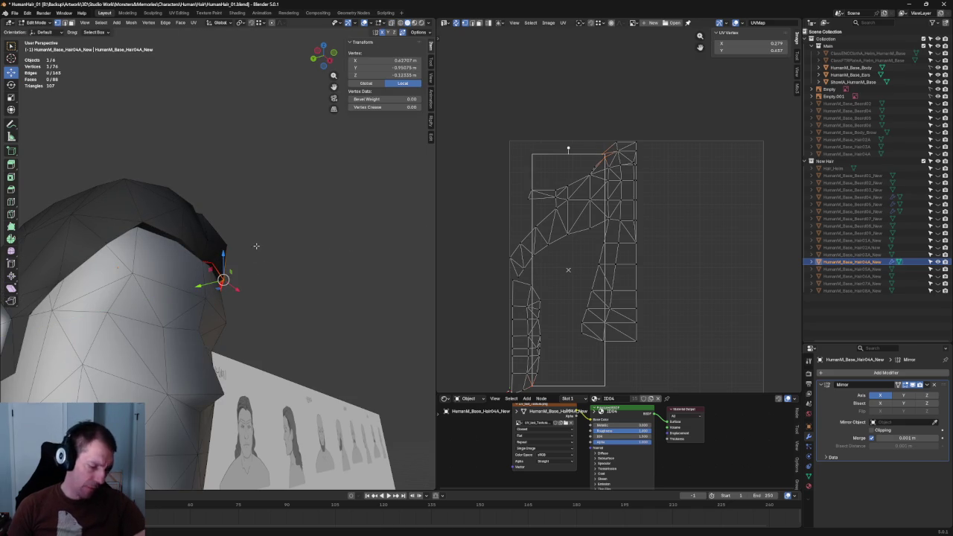
key("alt+a")
Step: Orbit around the head with X-ray off to check the hair's side silhouette
mouse_move(325, 201)
middle_mouse_down()
mouse_move(319, 215)
mouse_move(291, 201)
mouse_move(282, 271)
middle_mouse_up()
middle_click_drag(206, 233, 222, 278)
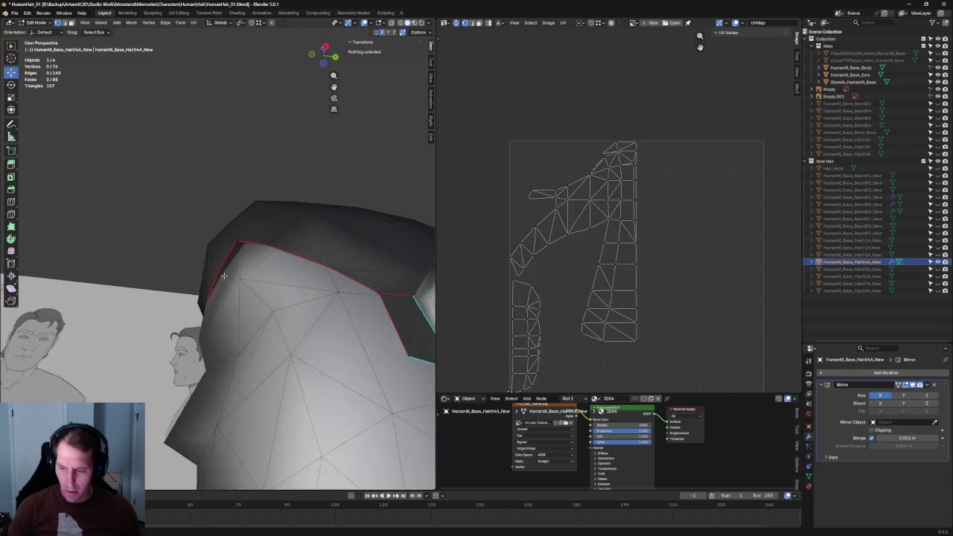
key("alt+z")
middle_click_drag(224, 276, 230, 273)
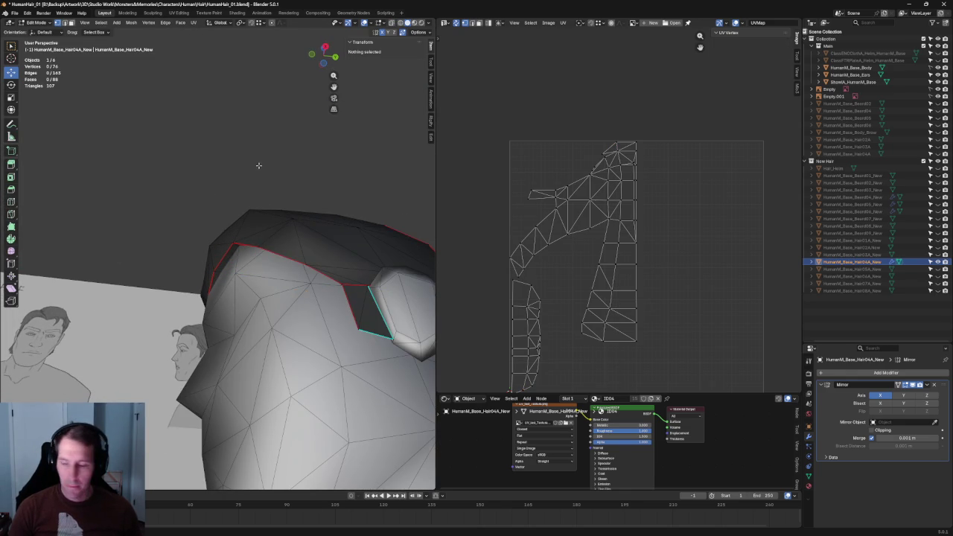
middle_click_drag(258, 163, 253, 193)
scroll(248, 220, "down", 3)
scroll(248, 221, "up", 3)
scroll(246, 238, "up", 3)
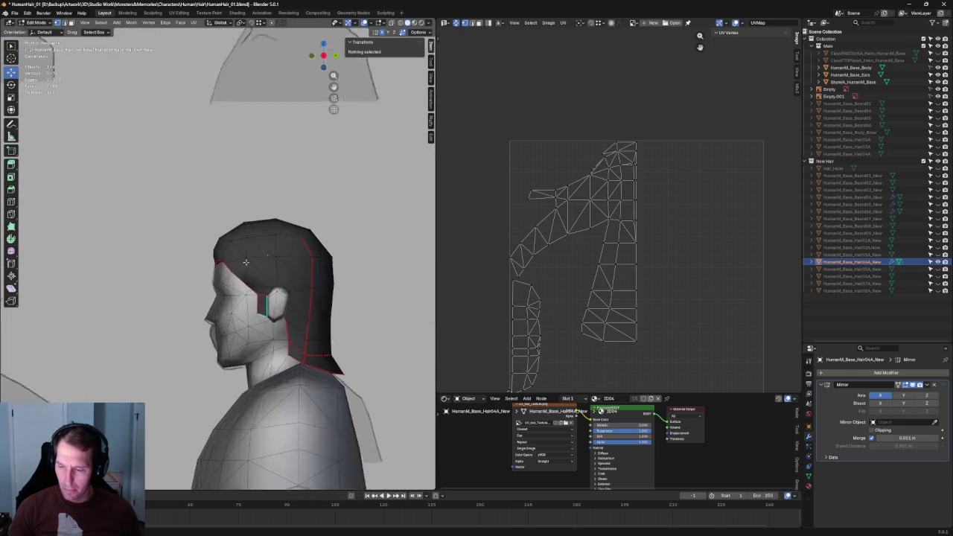
Step: Raise the front crown vertex in side view, moving it with X excluded (Shift+X)
scroll(245, 255, "up", 3)
key("alt+z")
key("alt+z")
key("alt+z")
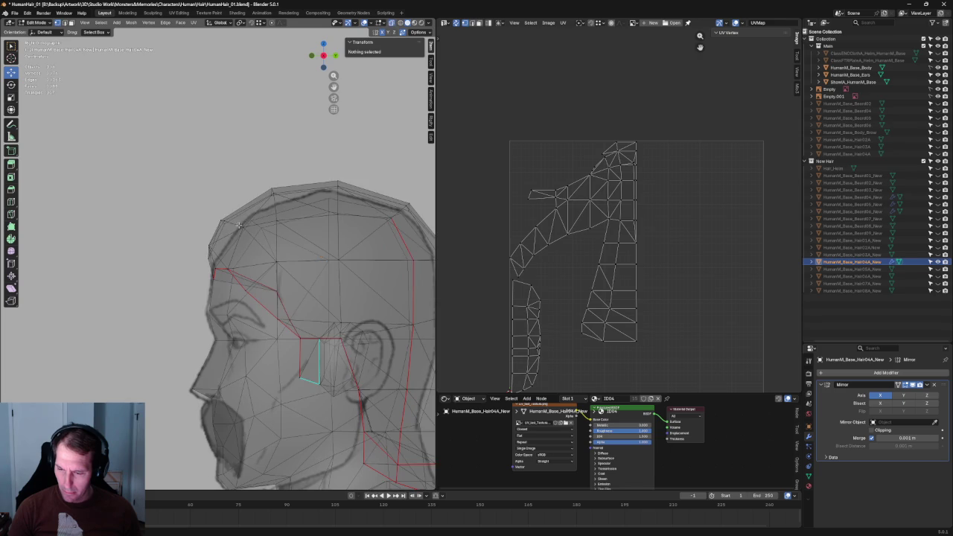
left_click(220, 215)
key("alt+z")
key("g")
key("shift+x")
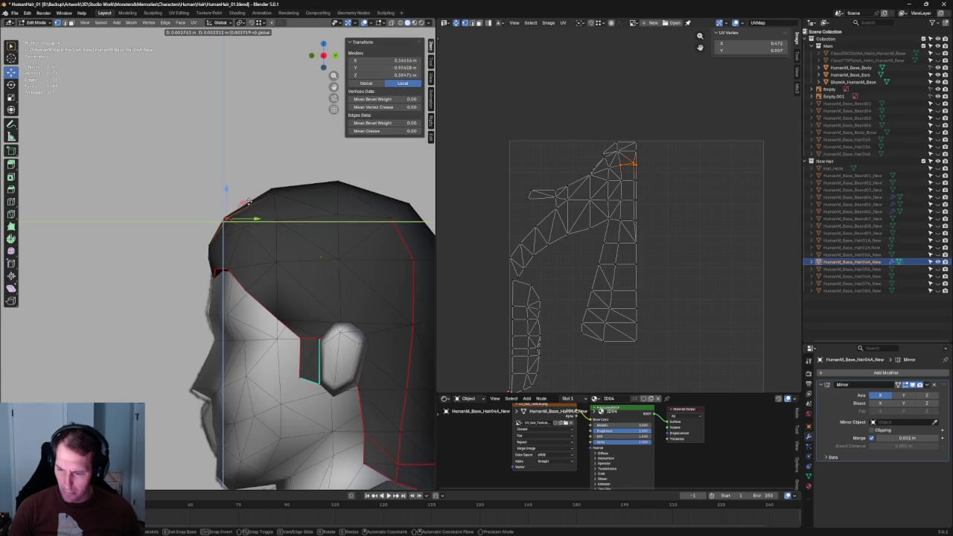
key("alt+z")
left_click(293, 238)
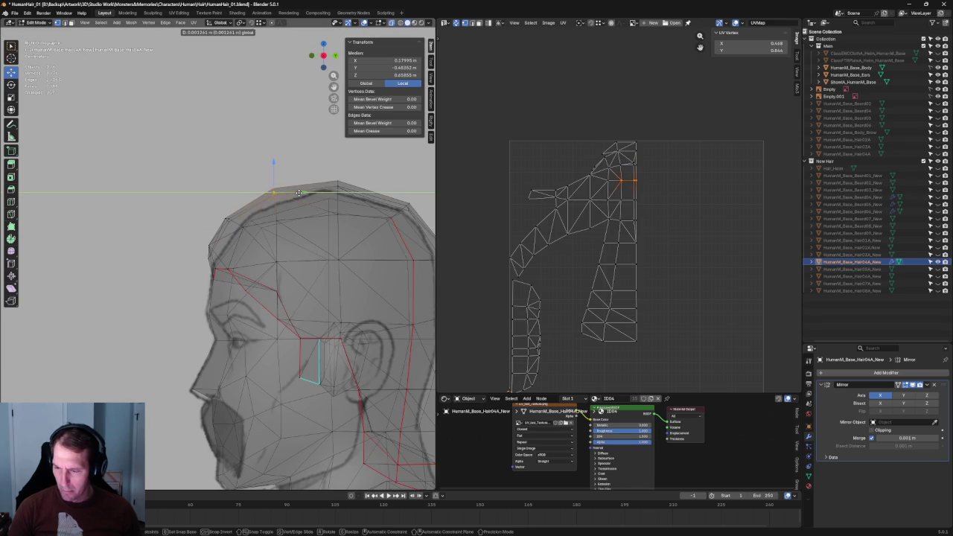
key("alt+a")
key("alt+z")
Step: Switch to front view (numpad 1) and select a vertex on top of the hair
scroll(293, 237, "down", 3)
scroll(247, 254, "down", 5)
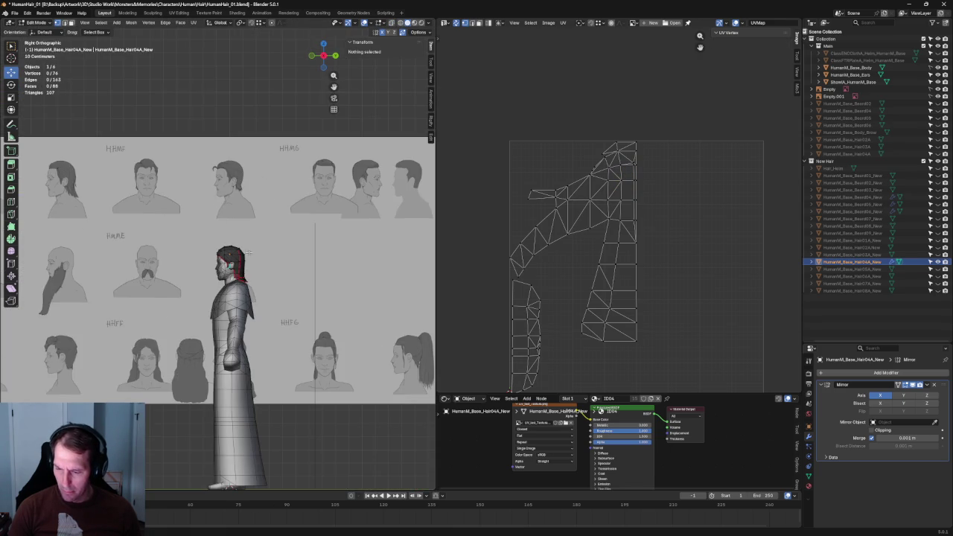
scroll(245, 268, "up", 5)
scroll(246, 268, "up", 1)
scroll(245, 268, "down", 3)
mouse_move(246, 268)
middle_mouse_down()
mouse_move(291, 277)
mouse_move(212, 264)
mouse_move(292, 245)
middle_mouse_up()
key("KP_1")
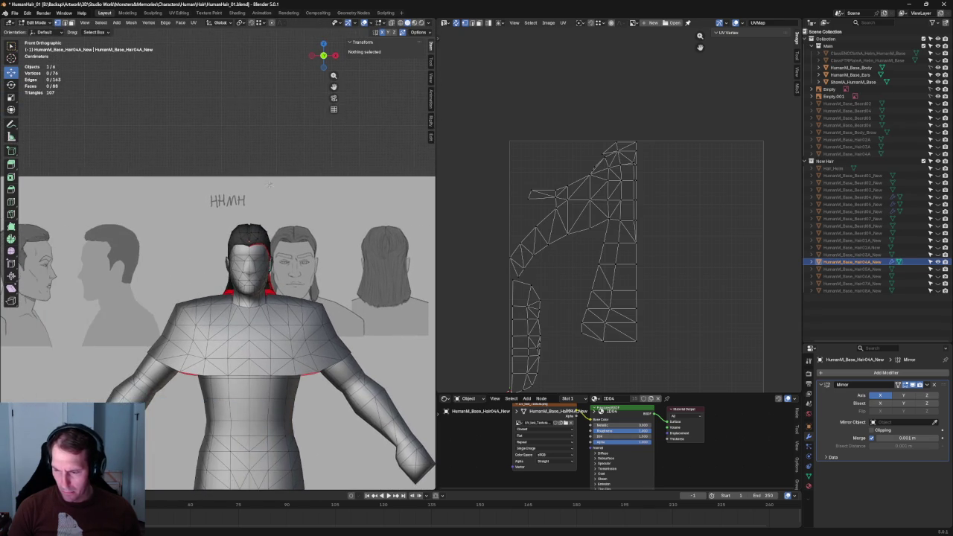
scroll(246, 245, "up", 4)
scroll(230, 275, "up", 4)
scroll(226, 288, "up", 2)
key("alt+z")
left_click(229, 281)
Step: Add a second crown vertex and lift both to follow the reference outline
mouse_move(246, 260)
middle_mouse_down()
mouse_move(209, 272)
mouse_move(165, 206)
middle_mouse_up()
key("alt+z")
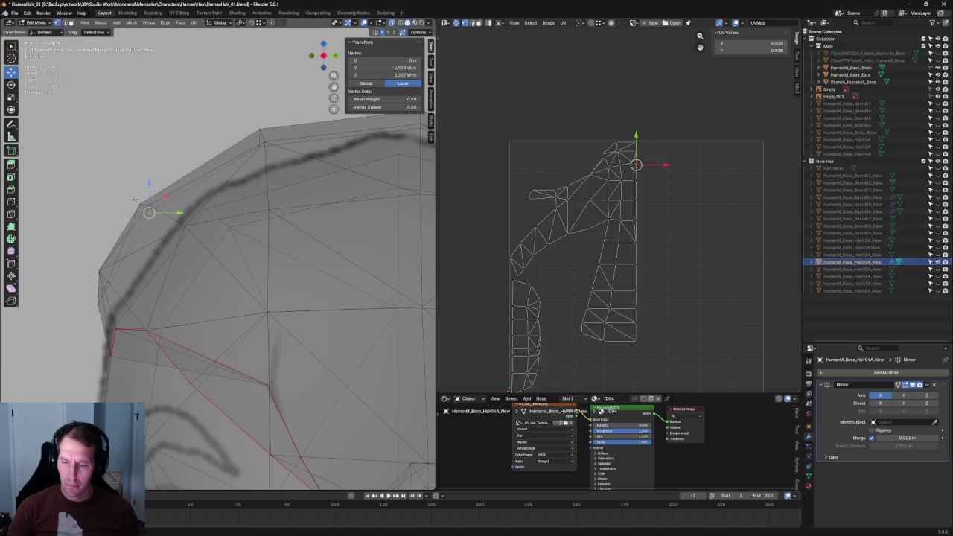
left_click(165, 192, "shift")
key("g")
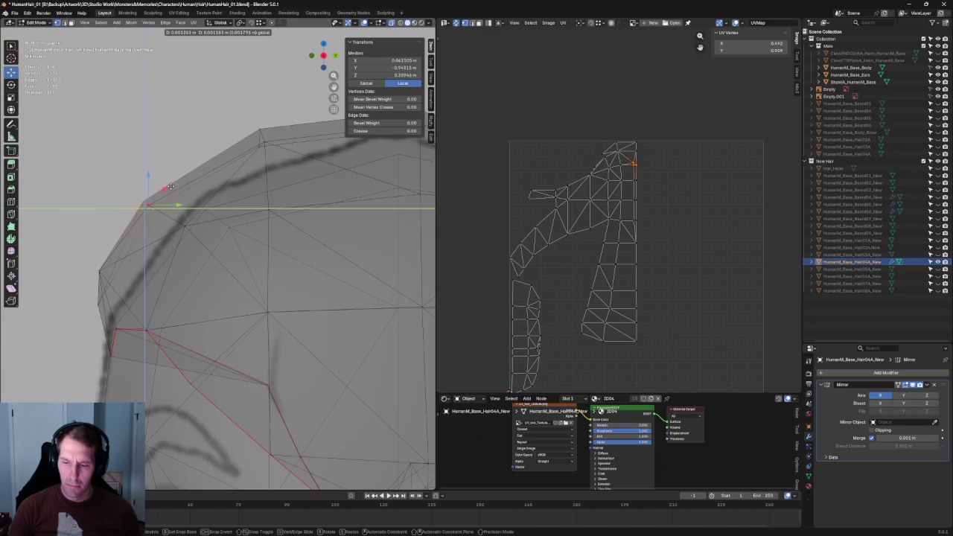
left_click(189, 232)
key("alt+a")
Step: Select the crown vertex near the top, then switch to side view (numpad 3)
scroll(284, 166, "down", 3)
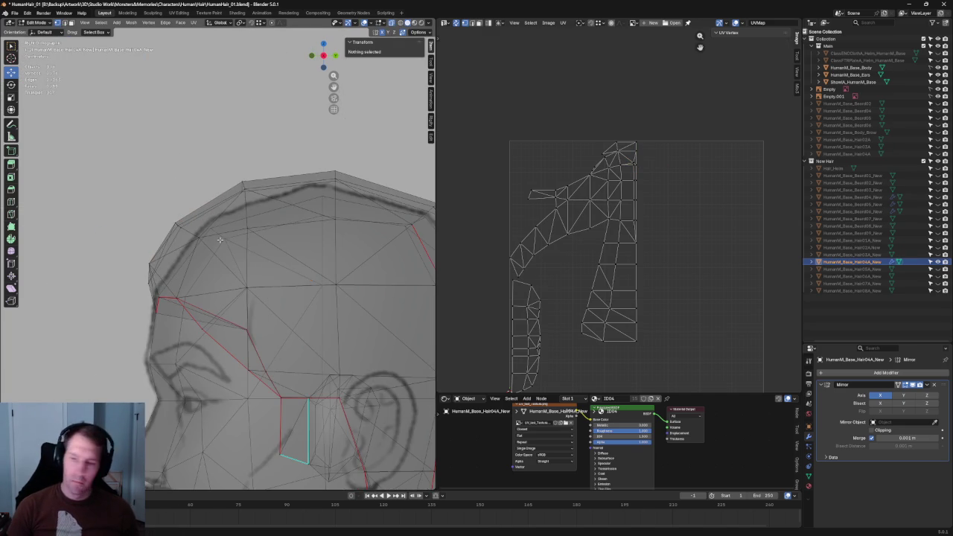
scroll(234, 154, "up", 2)
left_click_drag(247, 167, 253, 168)
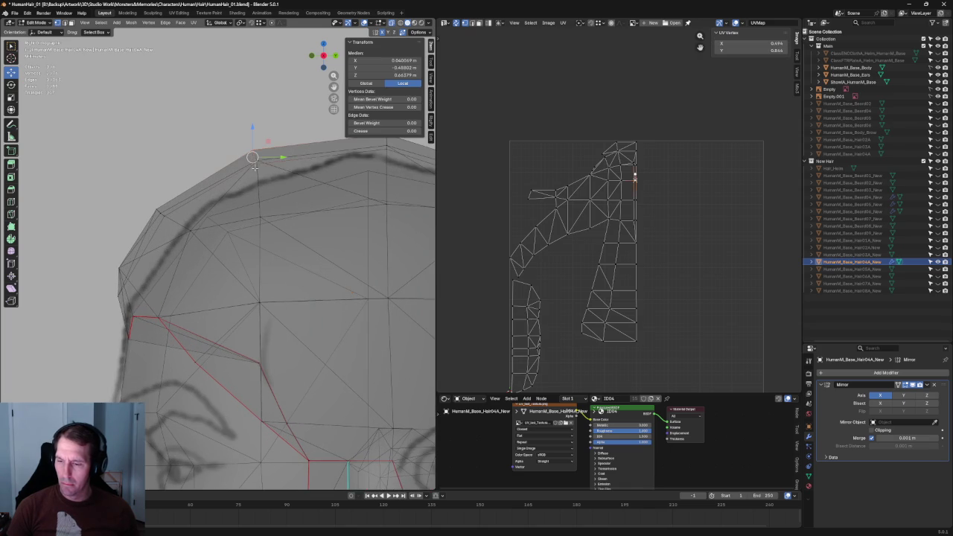
key("ctrl+z")
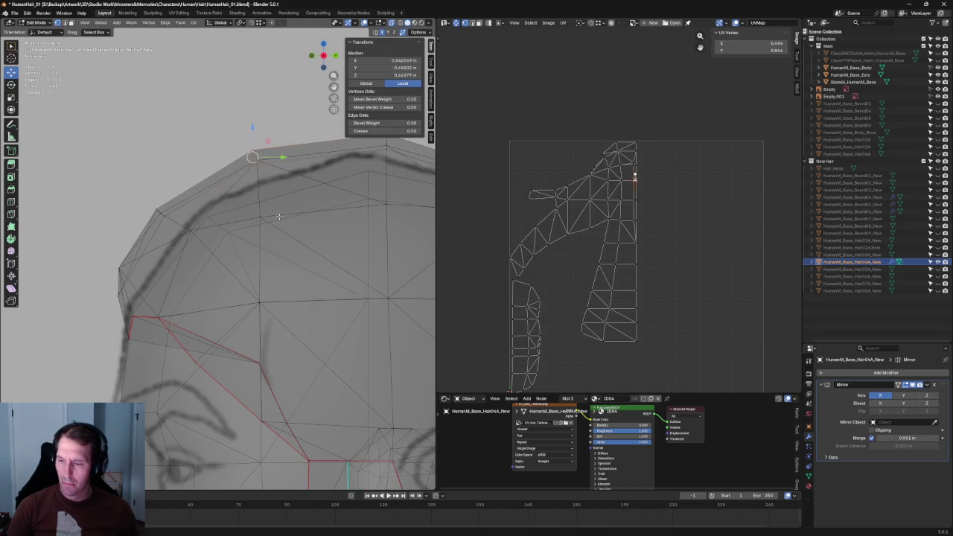
key("ctrl+shift+z")
key("ctrl+z")
key("ctrl+shift+z")
key("KP_3")
left_click(360, 186)
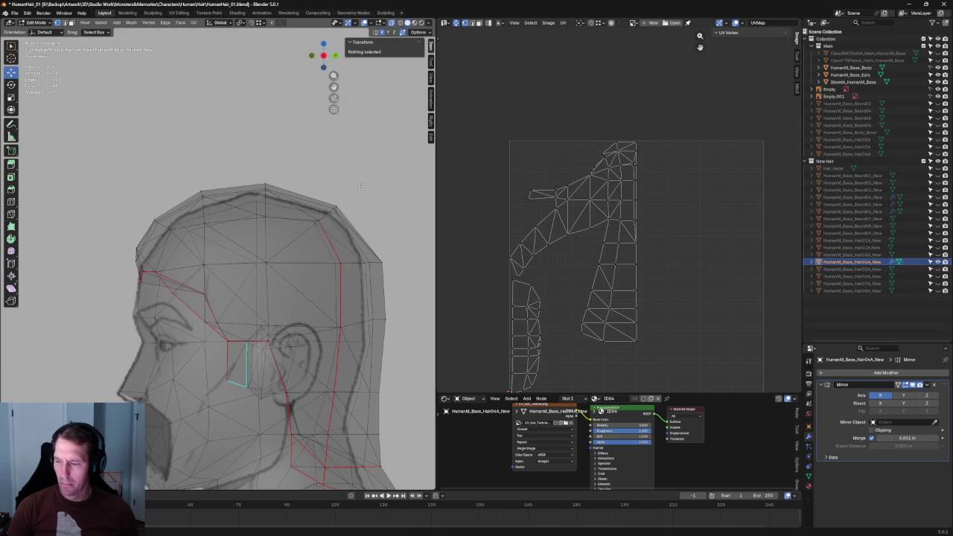
Step: Lift the topmost crown vertex in side view to match the head outline
left_click(336, 209)
key("alt+z")
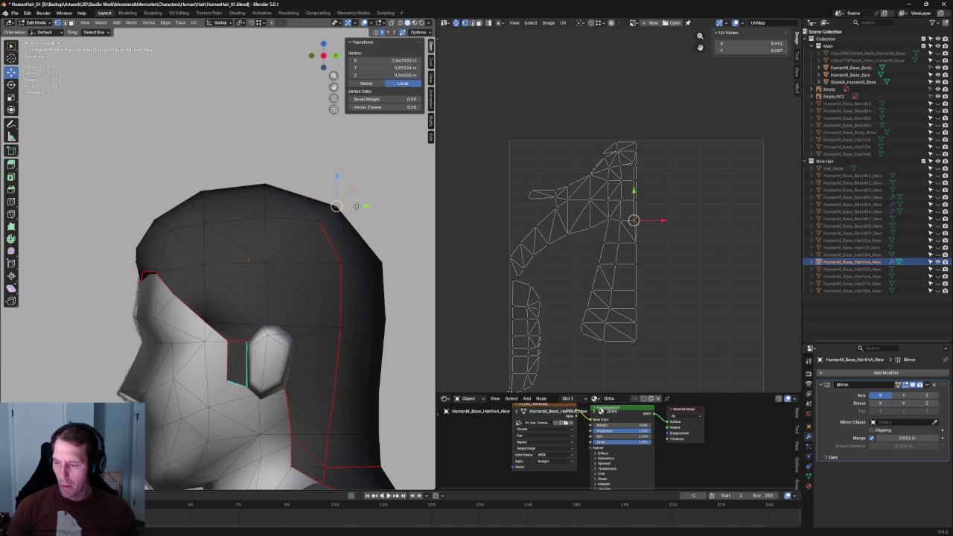
key("alt+z")
scroll(298, 223, "up", 5)
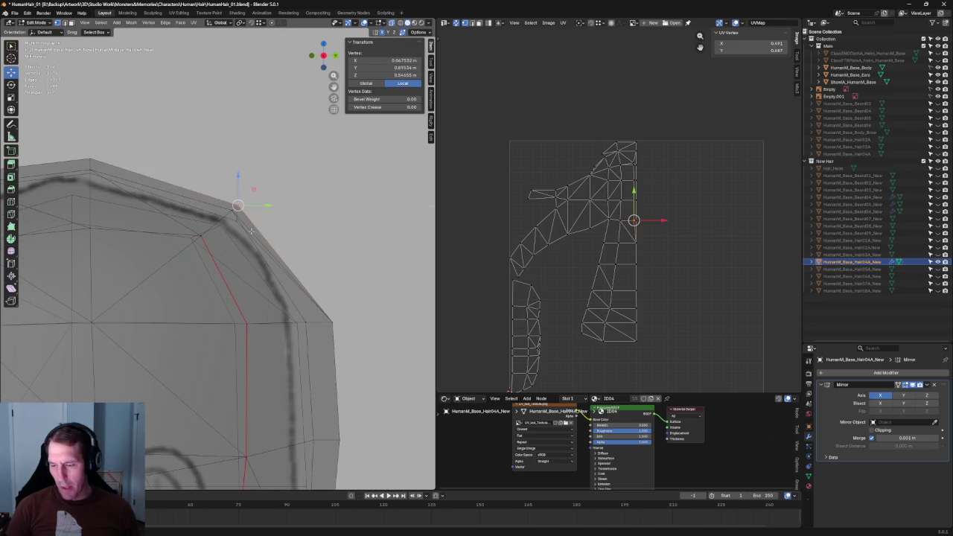
key("g")
key("Escape")
key("g")
left_click(248, 204)
key("alt+a")
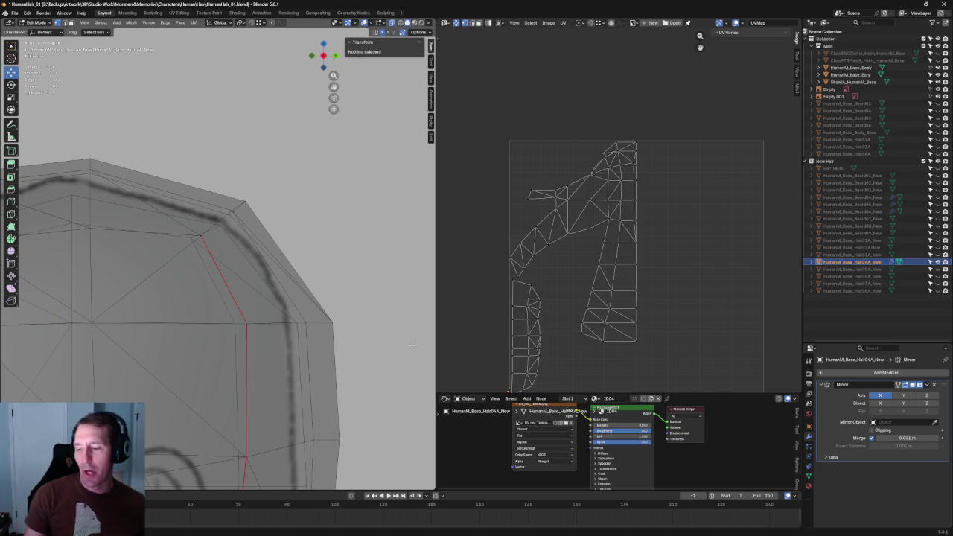
middle_click_drag(374, 246, 616, 179)
scroll(214, 234, "down", 4)
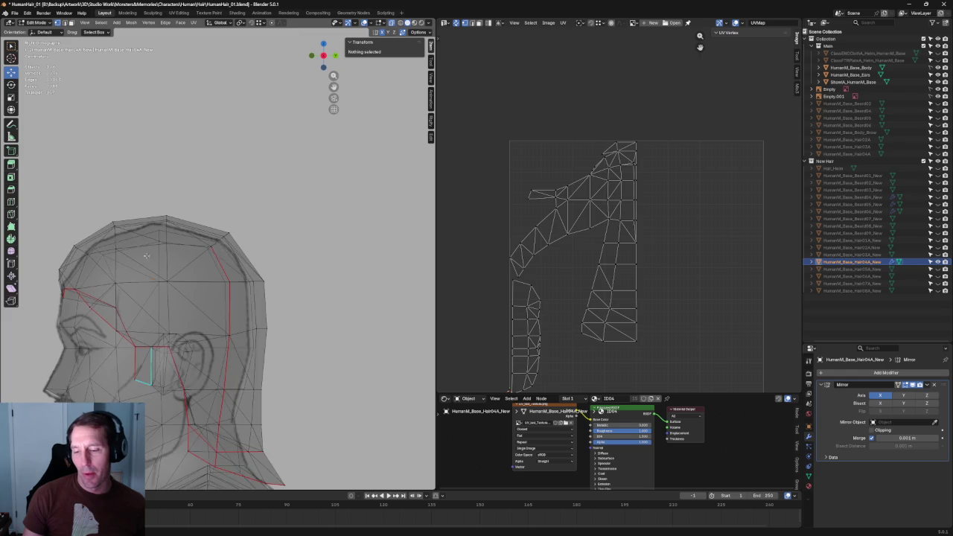
scroll(253, 216, "up", 2)
scroll(259, 202, "up", 3)
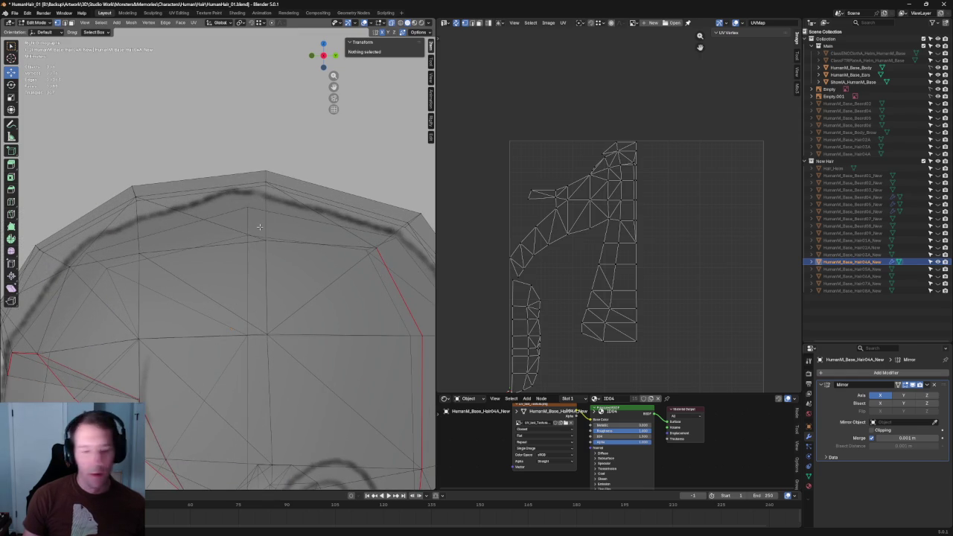